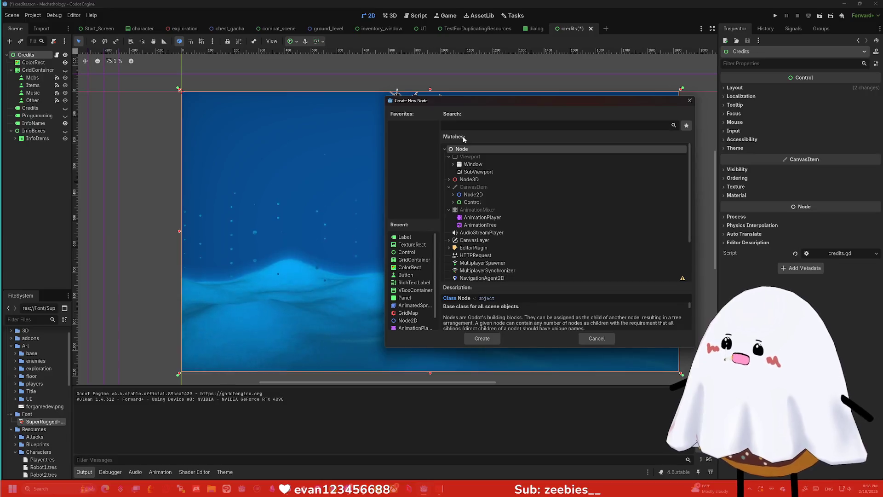
- Add a Control node to the Credits scene and name it ItemInfoDisplay
{"action": "type", "text": "control"}
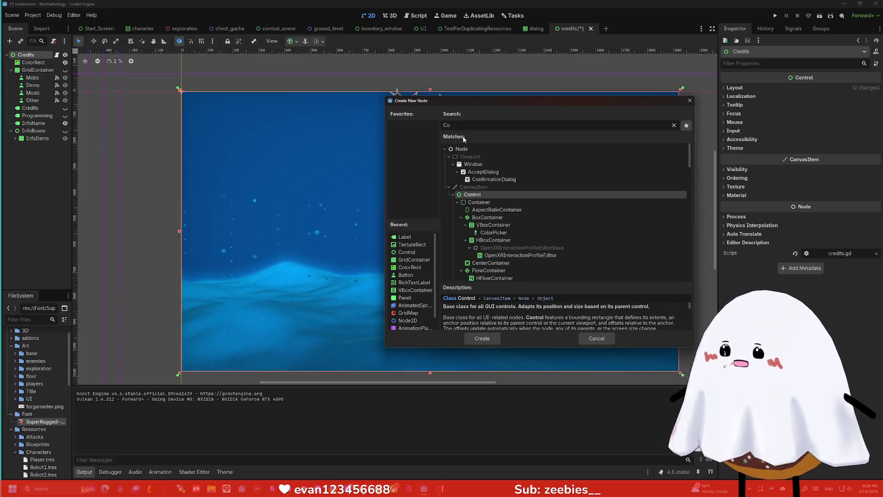
{"action": "key", "text": "Return"}
{"action": "key", "text": "F2"}
{"action": "type", "text": "ItemInfoDisplay"}
{"action": "key", "text": "Return"}
- Add a TextureRect child under ItemInfoDisplay and enlarge its box
{"action": "key", "text": "ctrl+a"}
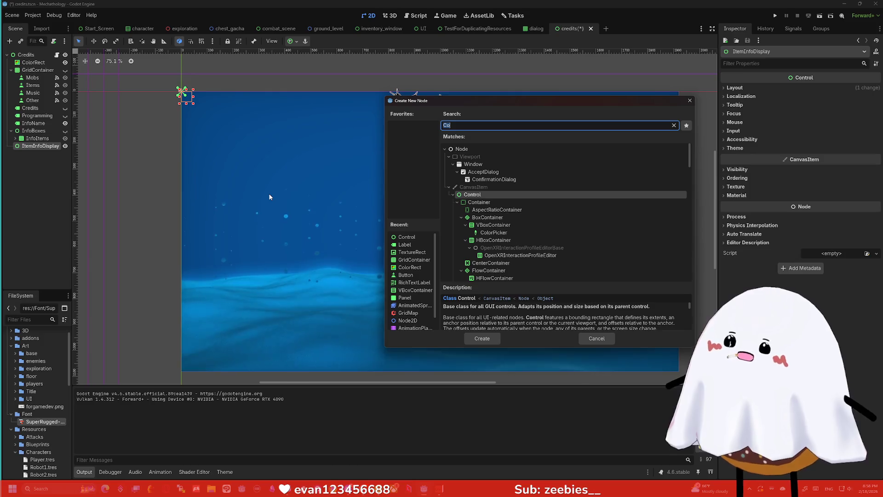
{"action": "type", "text": "texcture"}
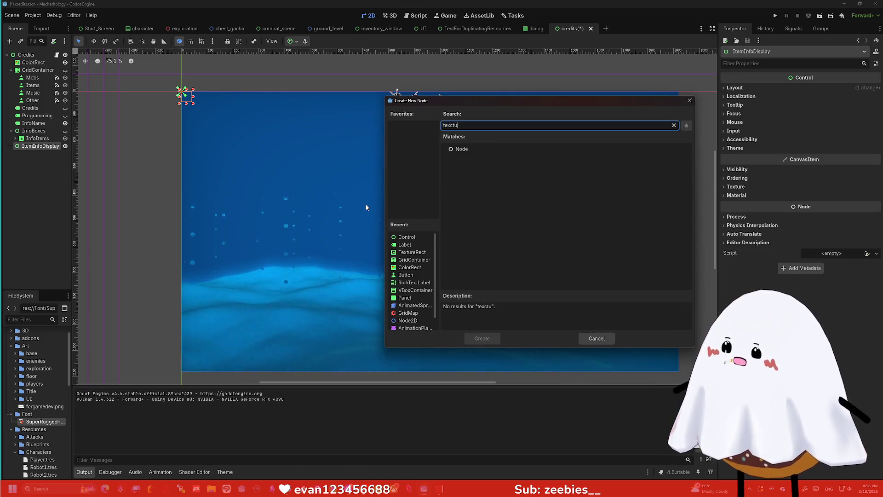
{"action": "key", "text": "BackSpace"}
{"action": "key", "text": "BackSpace"}
{"action": "key", "text": "BackSpace"}
{"action": "type", "text": "u"}
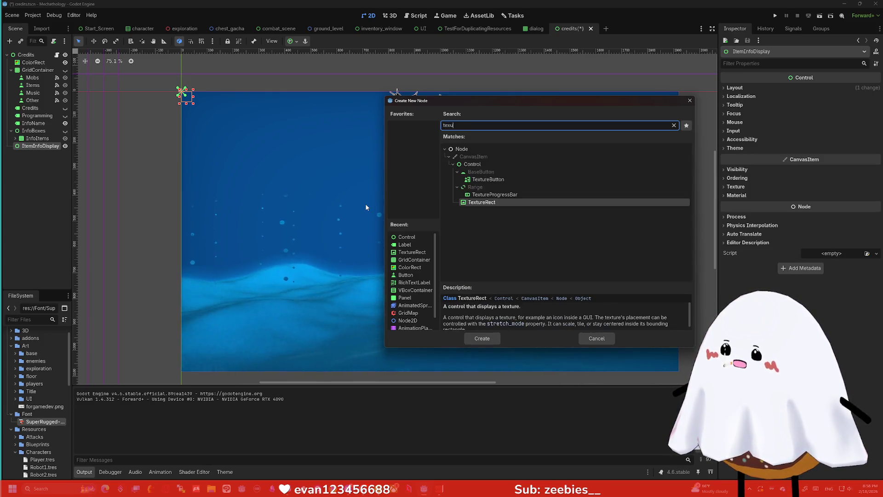
{"action": "key", "text": "BackSpace"}
{"action": "type", "text": "ture"}
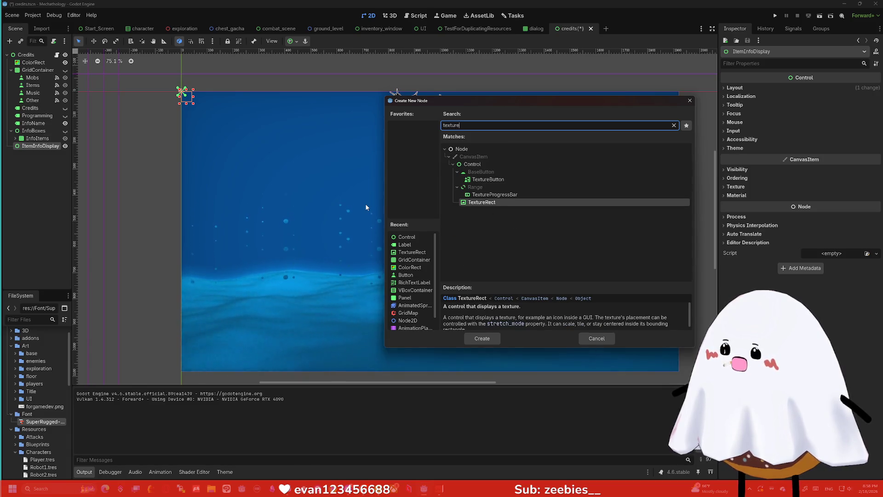
{"action": "key", "text": "Return"}
{"action": "left_click_drag", "start_coordinate": [188, 102], "coordinate": [242, 148]}
- Give ItemInfoDisplay Full Rect anchors after trying centre anchor presets on the TextureRect
{"action": "left_click", "coordinate": [291, 41]}
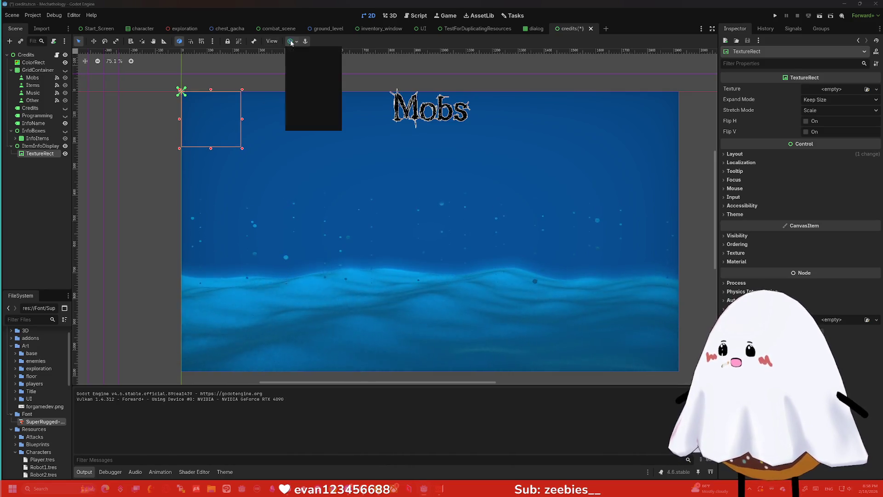
{"action": "left_click", "coordinate": [307, 80]}
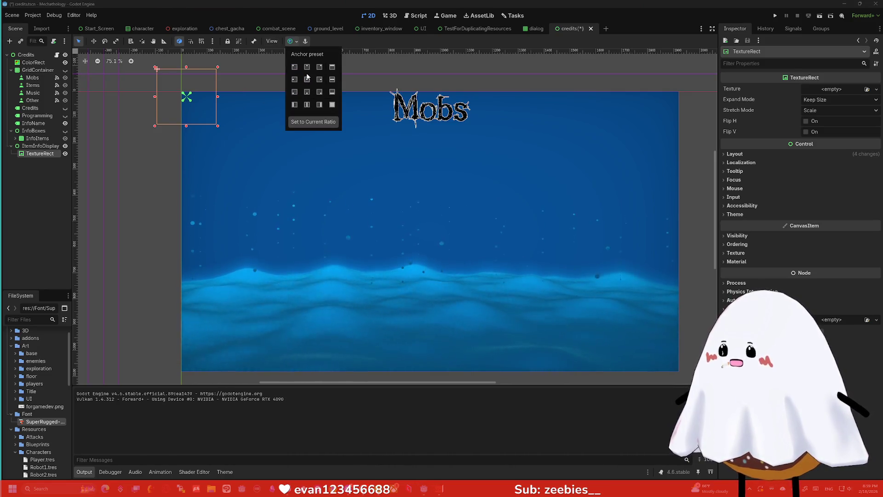
{"action": "left_click", "coordinate": [40, 146]}
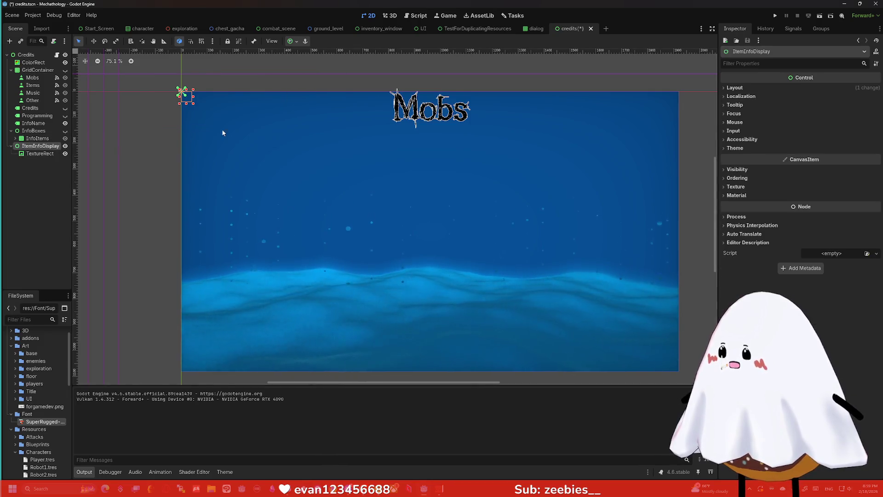
{"action": "left_click", "coordinate": [292, 41]}
{"action": "left_click", "coordinate": [331, 105]}
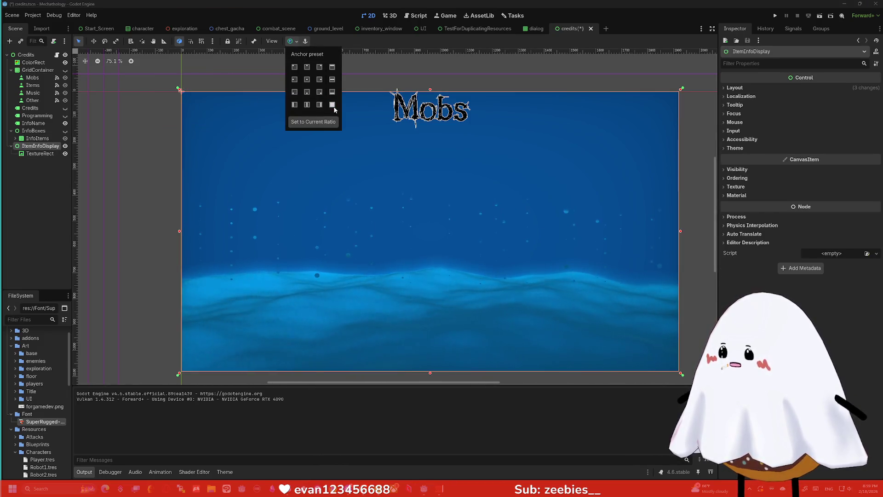
{"action": "left_click", "coordinate": [40, 153]}
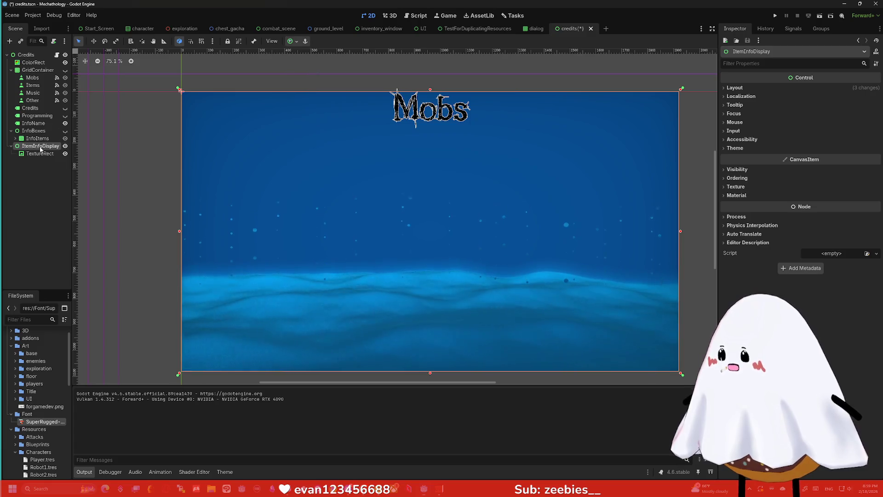
{"action": "left_click", "coordinate": [290, 42]}
{"action": "left_click", "coordinate": [294, 80]}
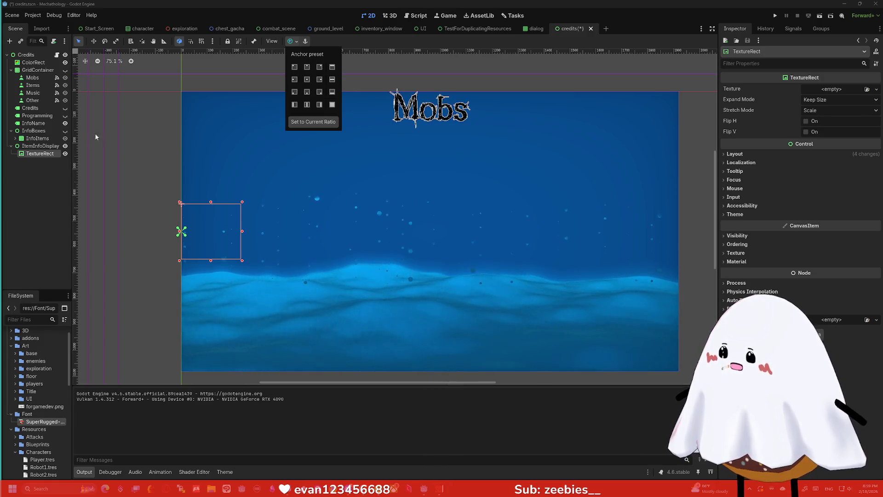
{"action": "left_click", "coordinate": [47, 142]}
- Drag ItemInfoDisplay's top edge below the Mobs title and anchor the TextureRect top-left
{"action": "left_click", "coordinate": [44, 145]}
{"action": "left_click_drag", "start_coordinate": [430, 91], "coordinate": [427, 137]}
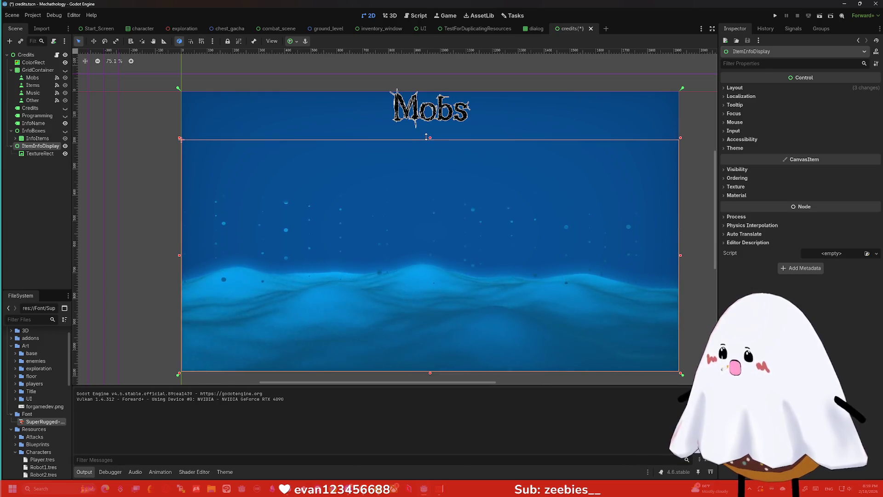
{"action": "key", "text": "Down"}
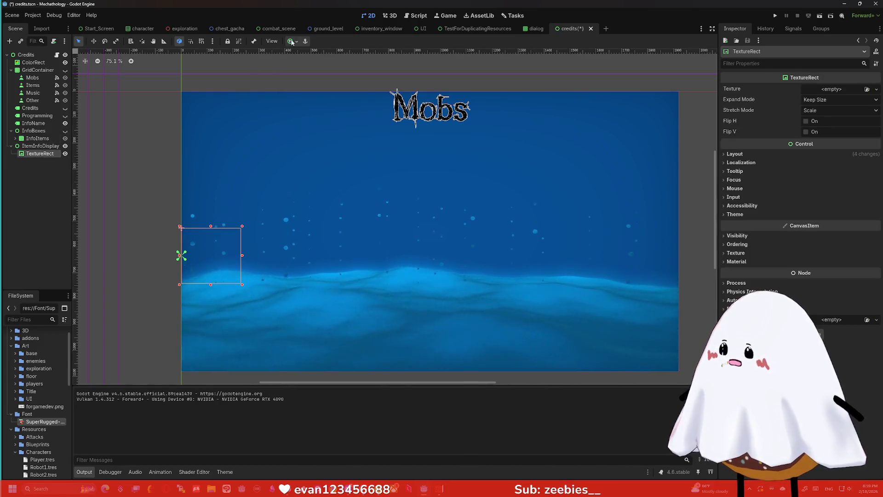
{"action": "left_click", "coordinate": [291, 42]}
{"action": "left_click", "coordinate": [294, 69]}
{"action": "left_click", "coordinate": [159, 137]}
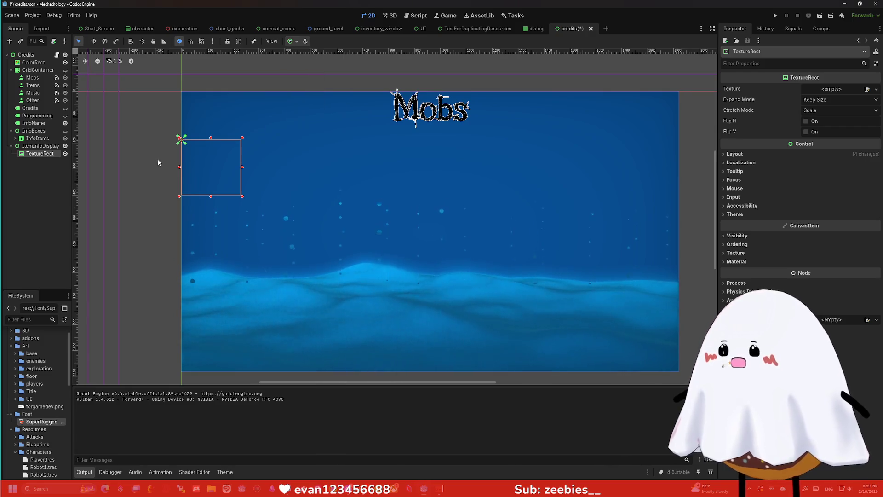
{"action": "left_click", "coordinate": [815, 101]}
- Set the TextureRect's Stretch Mode to Keep Aspect Centered and Expand Mode to Ignore Size
{"action": "left_click", "coordinate": [816, 100]}
{"action": "left_click", "coordinate": [814, 111]}
{"action": "left_click", "coordinate": [814, 114]}
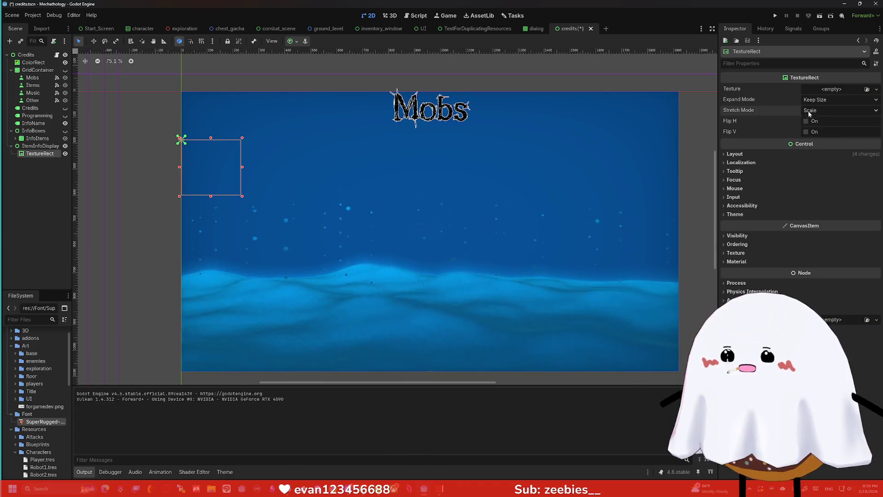
{"action": "left_click", "coordinate": [831, 107]}
{"action": "left_click", "coordinate": [829, 156]}
{"action": "left_click", "coordinate": [811, 101]}
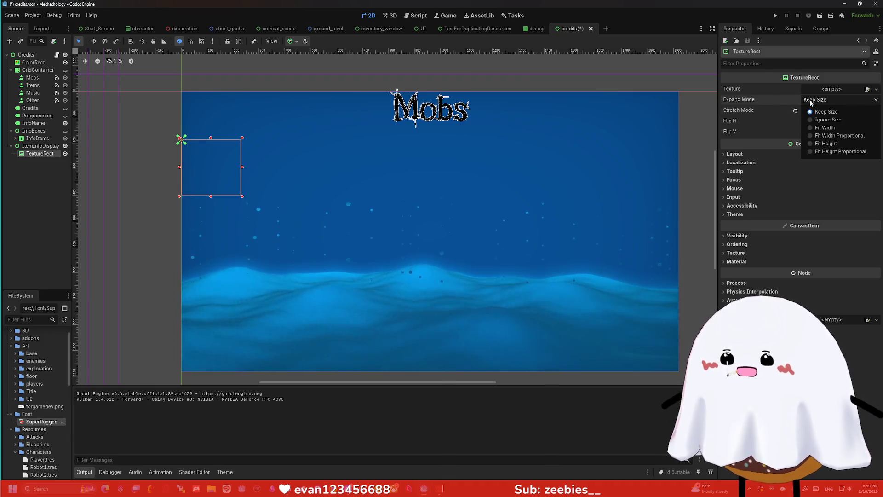
{"action": "left_click", "coordinate": [827, 119]}
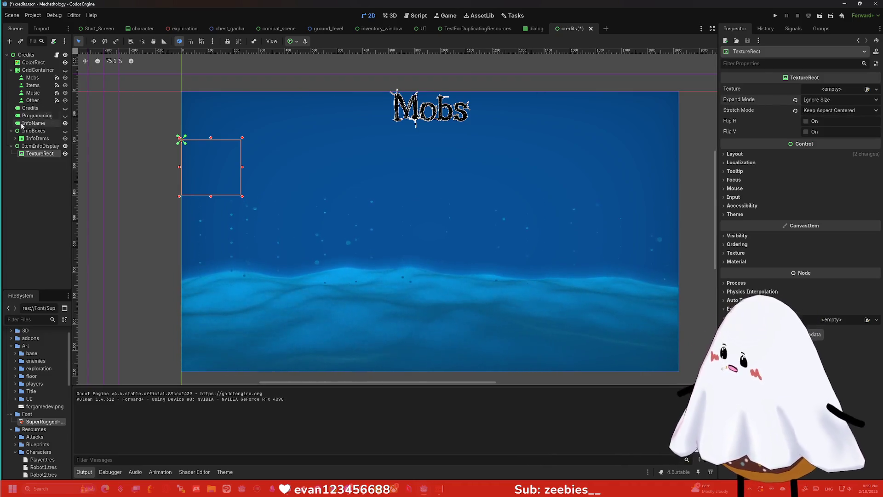
- Check ItemInfoDisplay's Layout properties, then reselect the TextureRect
{"action": "left_click", "coordinate": [37, 146]}
{"action": "left_click", "coordinate": [747, 89]}
{"action": "left_click", "coordinate": [748, 91]}
{"action": "left_click", "coordinate": [46, 154]}
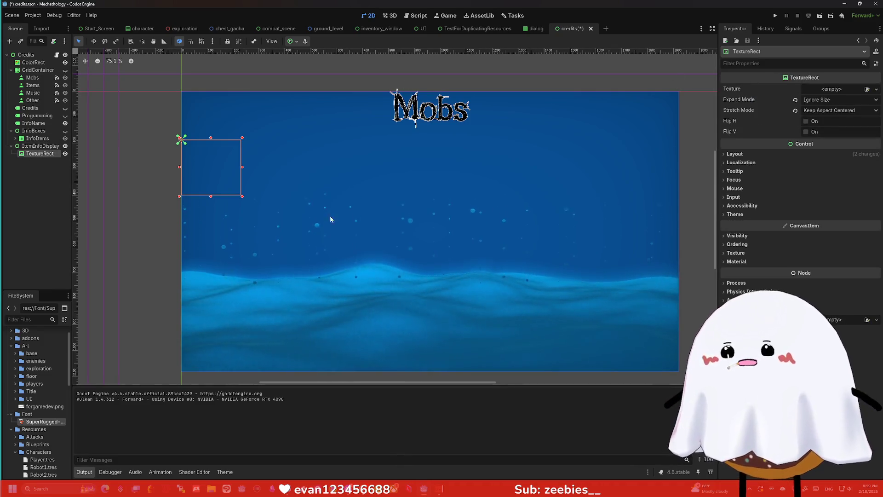
{"action": "scroll", "coordinate": [40, 437], "scroll_direction": "down", "scroll_amount": 5}
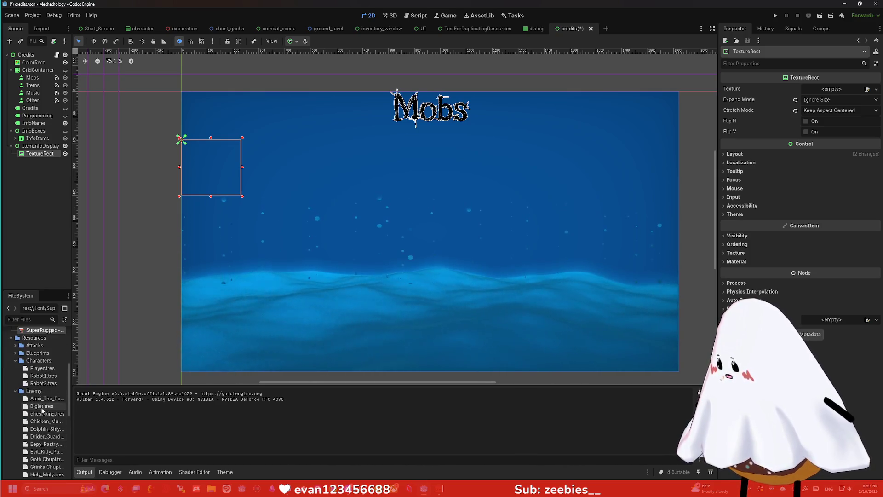
{"action": "scroll", "coordinate": [42, 410], "scroll_direction": "down", "scroll_amount": 3}
{"action": "mouse_move", "coordinate": [41, 422]}
{"action": "left_mouse_down"}
{"action": "mouse_move", "coordinate": [81, 207]}
{"action": "mouse_move", "coordinate": [40, 157]}
{"action": "left_mouse_up"}
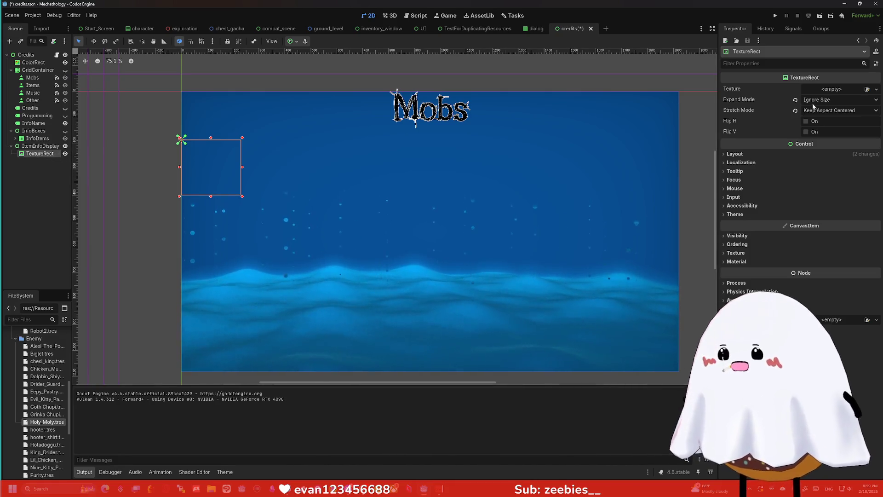
- Filter the Inspector for 'min' and set the TextureRect's Custom Minimum Size to 400 × 400
{"action": "type", "text": "min"}
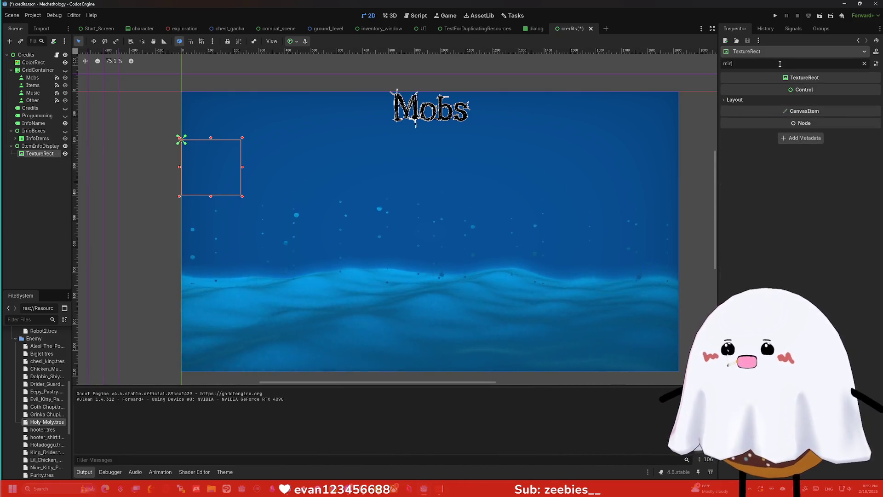
{"action": "left_click", "coordinate": [758, 102]}
{"action": "left_click", "coordinate": [850, 124]}
{"action": "key", "text": "Return"}
{"action": "left_click", "coordinate": [849, 124]}
{"action": "type", "text": "0"}
{"action": "key", "text": "Tab"}
{"action": "type", "text": "400"}
{"action": "key", "text": "Return"}
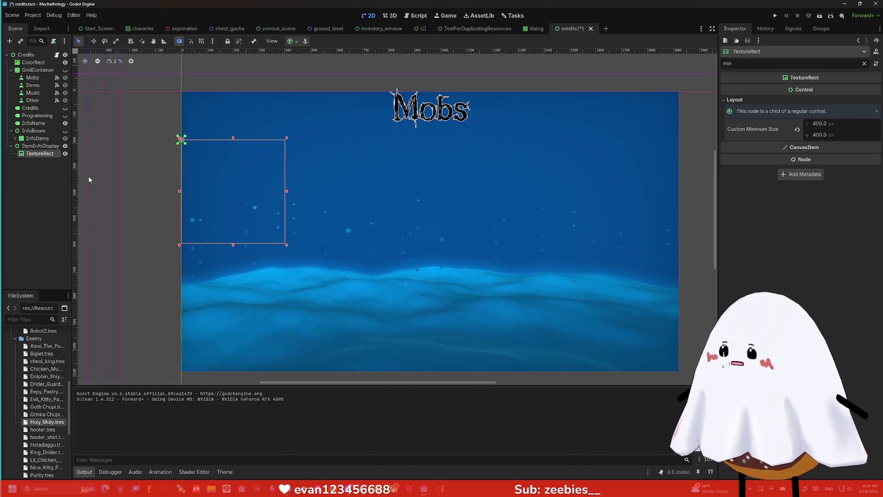
- Reselect the TextureRect and clear the 'min' Inspector filter
{"action": "left_click", "coordinate": [88, 175]}
{"action": "left_click", "coordinate": [56, 155]}
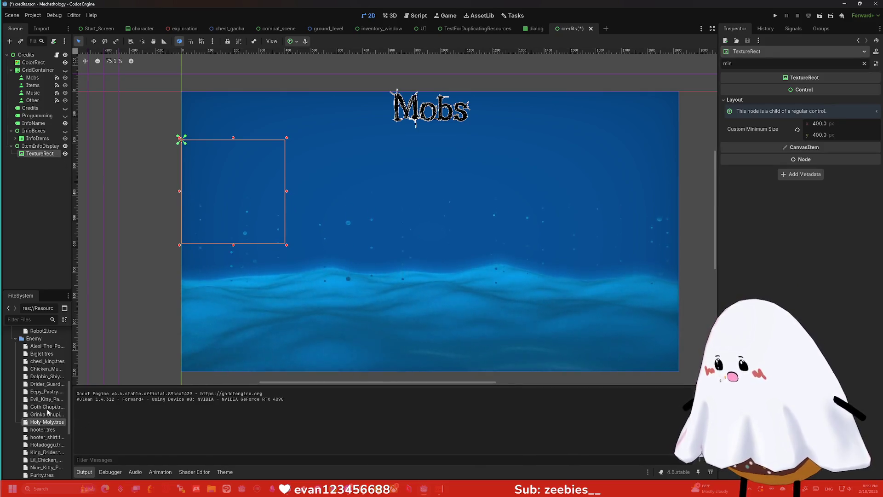
{"action": "scroll", "coordinate": [38, 409], "scroll_direction": "up", "scroll_amount": 1}
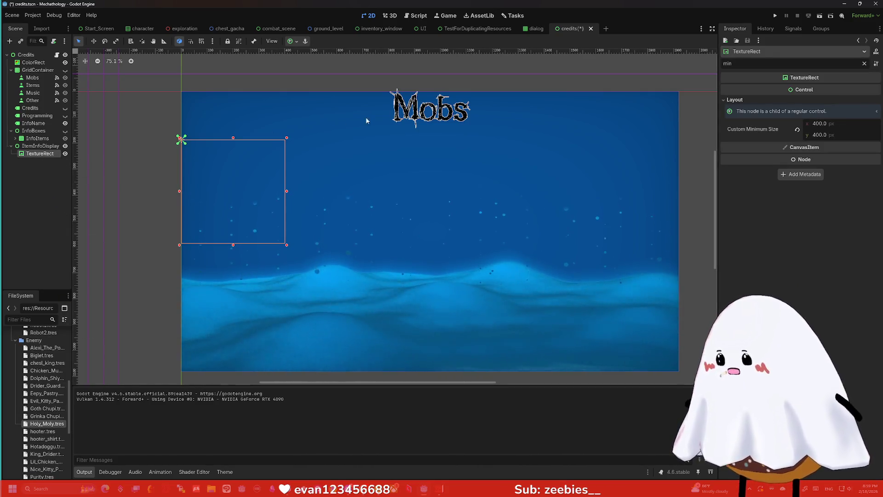
{"action": "left_click", "coordinate": [864, 64]}
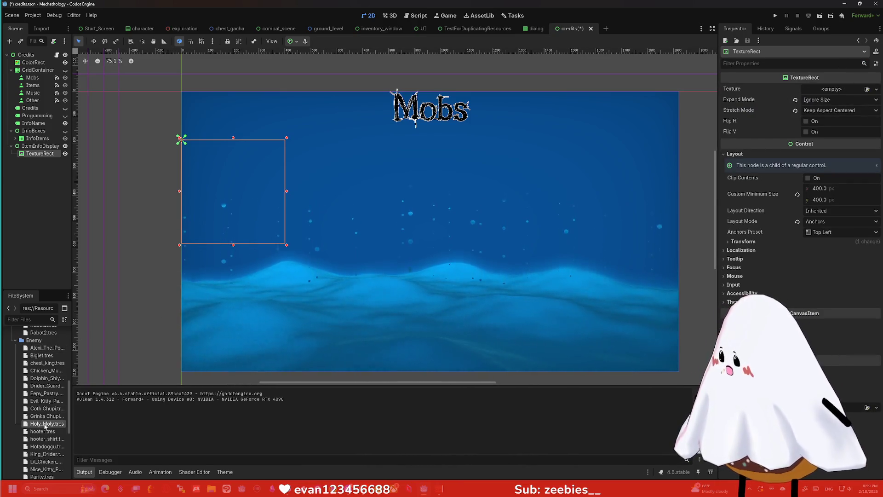
{"action": "scroll", "coordinate": [28, 368], "scroll_direction": "up", "scroll_amount": 6}
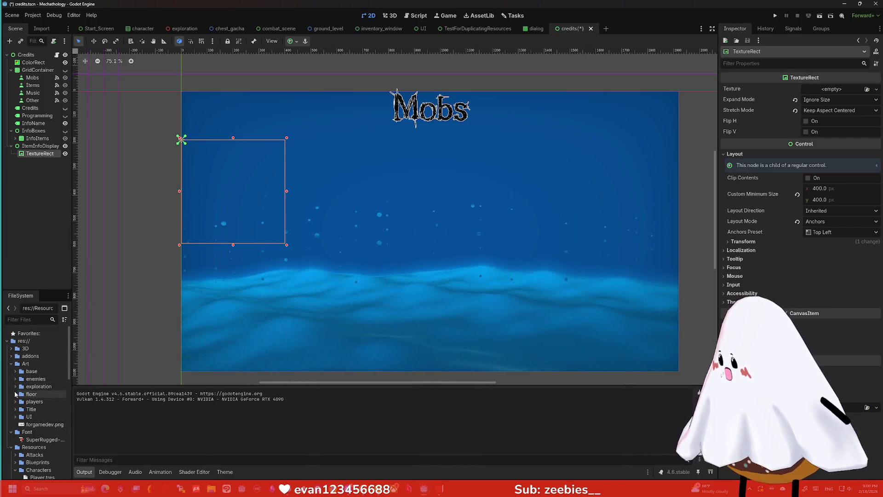
- Assign hooter_shirt.png from the enemies folder as the TextureRect's texture
{"action": "left_click", "coordinate": [15, 380]}
{"action": "scroll", "coordinate": [37, 417], "scroll_direction": "down", "scroll_amount": 5}
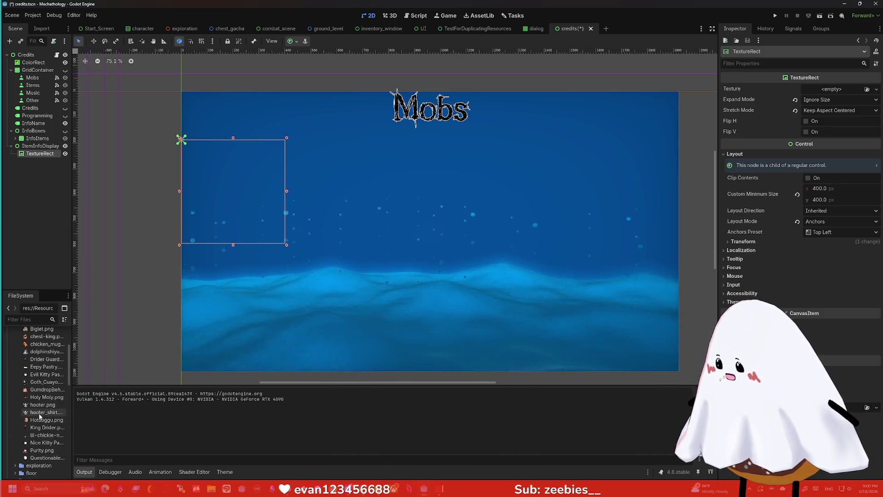
{"action": "mouse_move", "coordinate": [36, 414]}
{"action": "left_mouse_down"}
{"action": "mouse_move", "coordinate": [59, 187]}
{"action": "mouse_move", "coordinate": [37, 154]}
{"action": "left_mouse_up"}
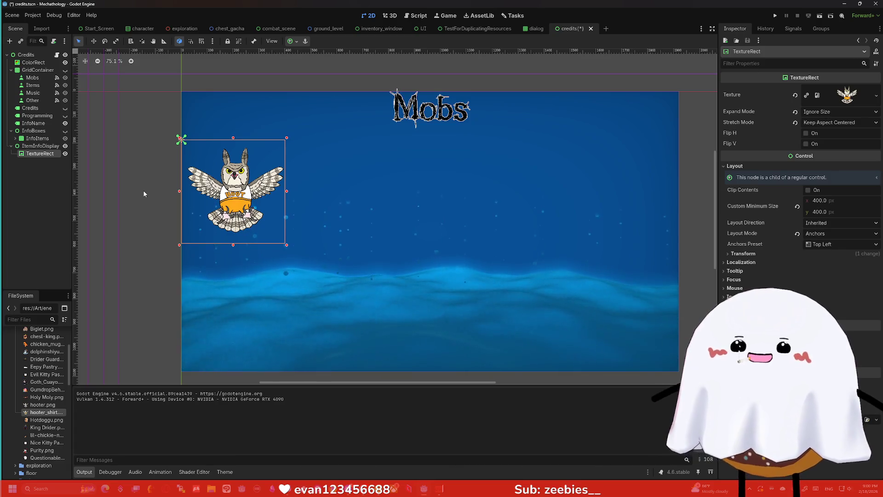
{"action": "left_click", "coordinate": [141, 206]}
{"action": "left_click", "coordinate": [198, 197]}
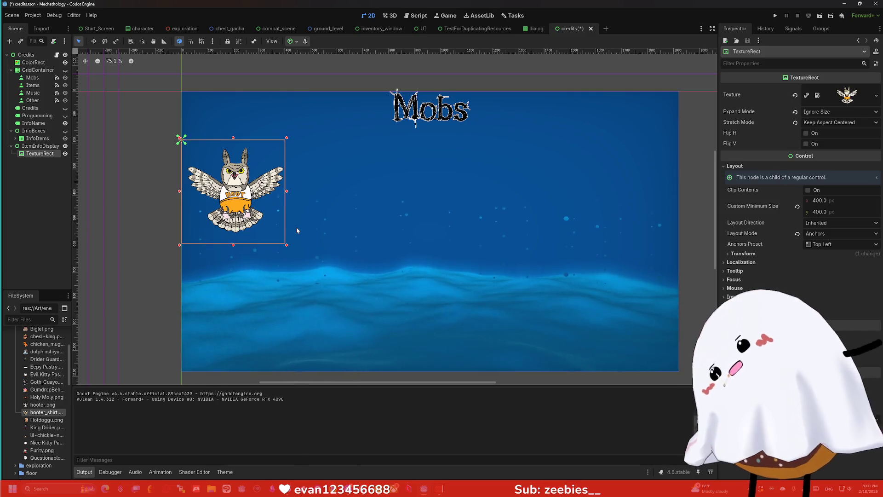
{"action": "left_click", "coordinate": [24, 146]}
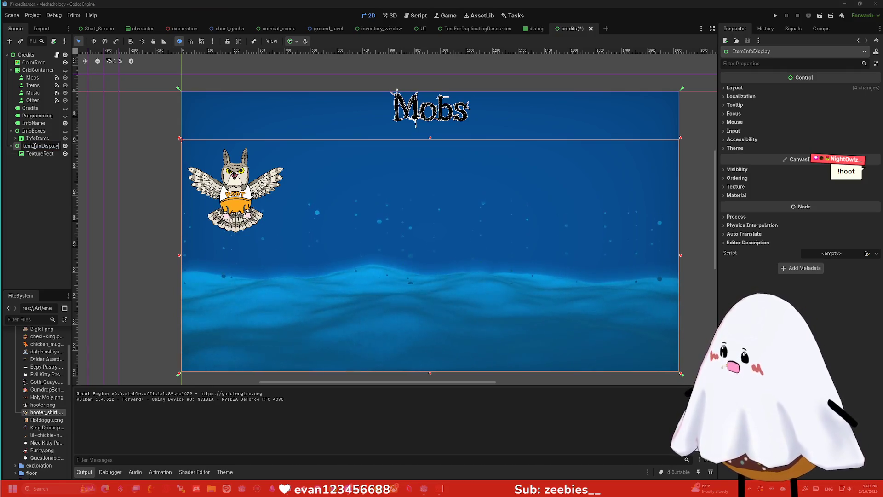
- Rename ItemInfoDisplay to MobInfoDisplay and reselect it in the viewport
{"action": "double_click", "coordinate": [21, 145]}
{"action": "type", "text": "Mob"}
{"action": "key", "text": "Return"}
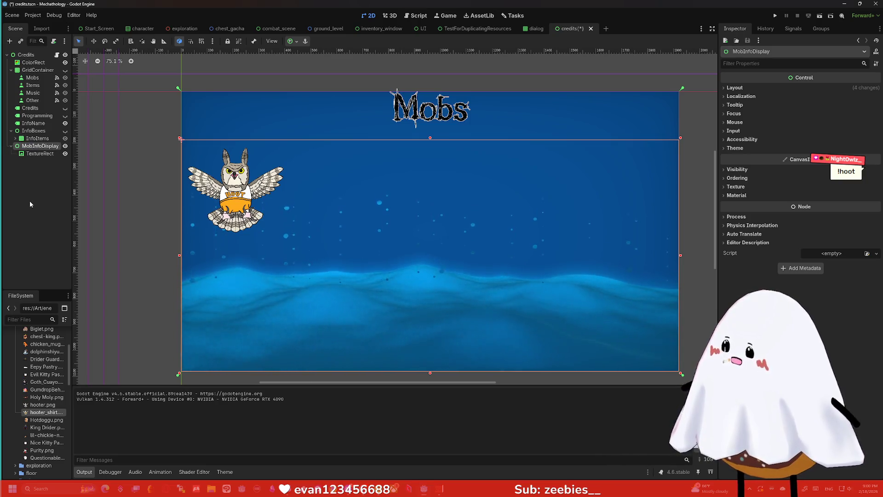
{"action": "left_click", "coordinate": [36, 154]}
{"action": "left_click", "coordinate": [32, 189]}
{"action": "left_click", "coordinate": [370, 170]}
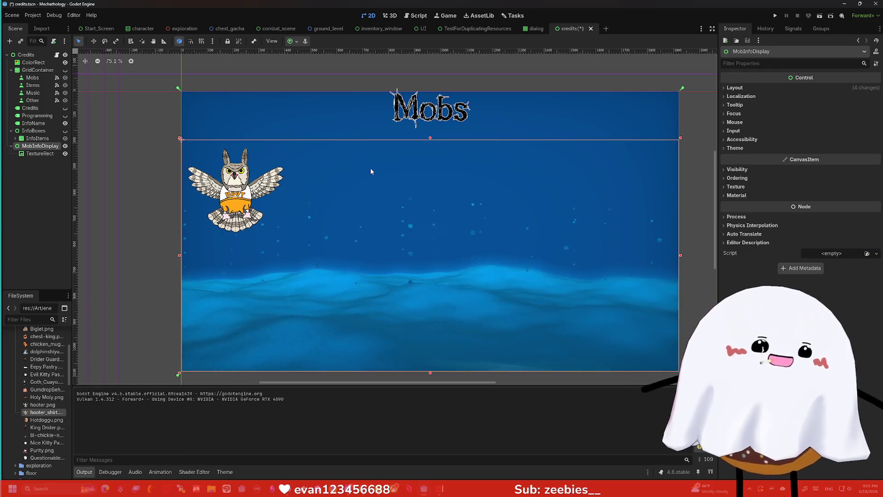
{"action": "key", "text": "alt+Tab"}
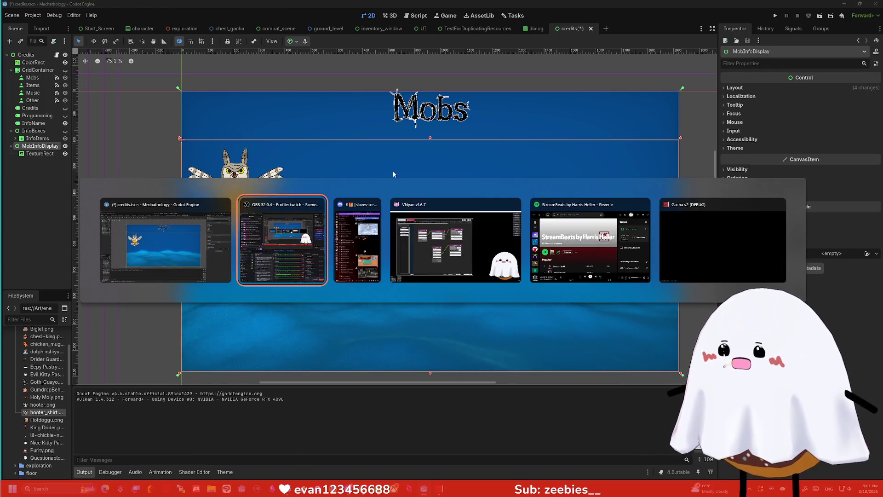
- In VNyan, place the Be right Back and ears stickers on the avatar
{"action": "left_click", "coordinate": [479, 246]}
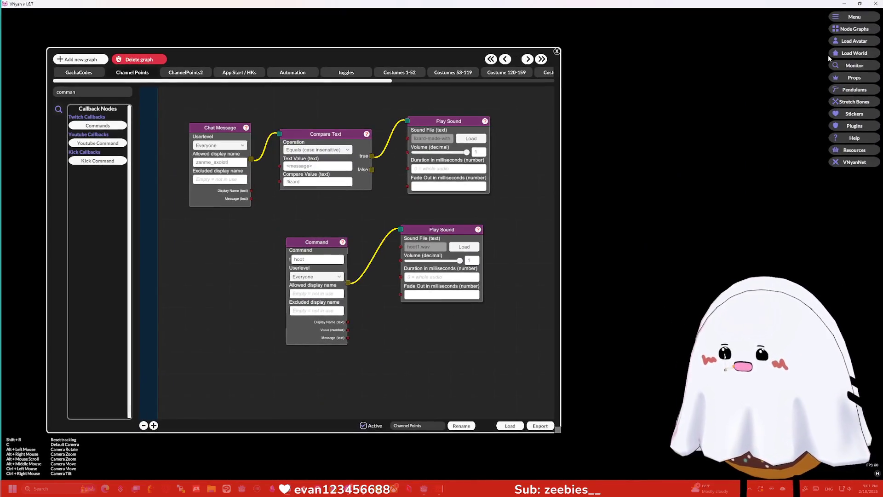
{"action": "left_click", "coordinate": [854, 114]}
{"action": "mouse_move", "coordinate": [410, 227]}
{"action": "left_mouse_down"}
{"action": "mouse_move", "coordinate": [642, 315]}
{"action": "mouse_move", "coordinate": [776, 332]}
{"action": "mouse_move", "coordinate": [764, 340]}
{"action": "left_mouse_up"}
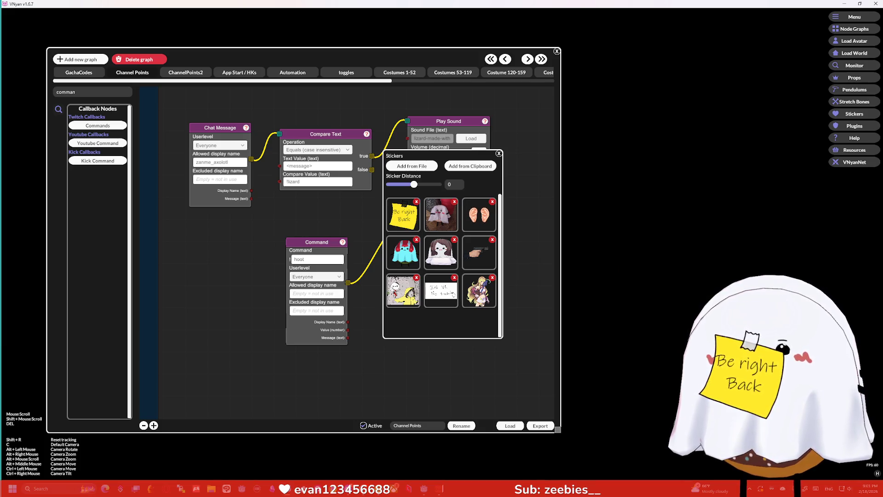
{"action": "mouse_move", "coordinate": [479, 214]}
{"action": "left_mouse_down"}
{"action": "mouse_move", "coordinate": [537, 271]}
{"action": "mouse_move", "coordinate": [476, 220]}
{"action": "mouse_move", "coordinate": [606, 203]}
{"action": "left_mouse_up"}
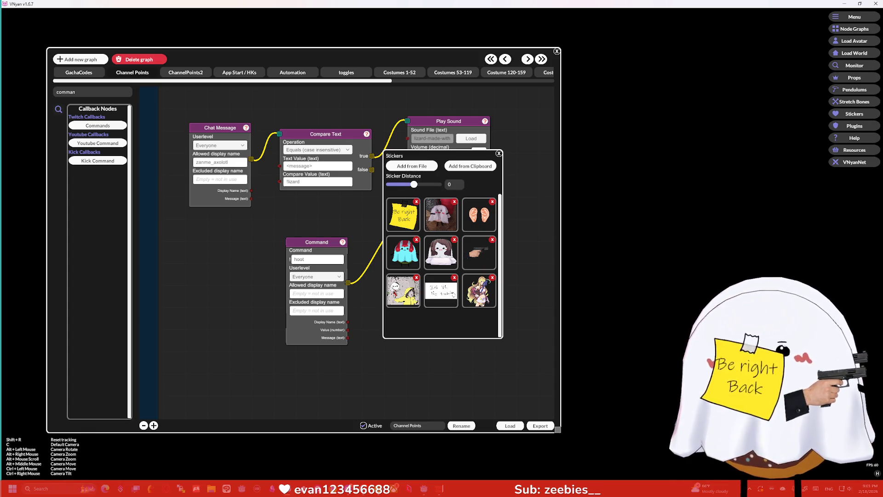
{"action": "key", "text": "alt+Tab"}
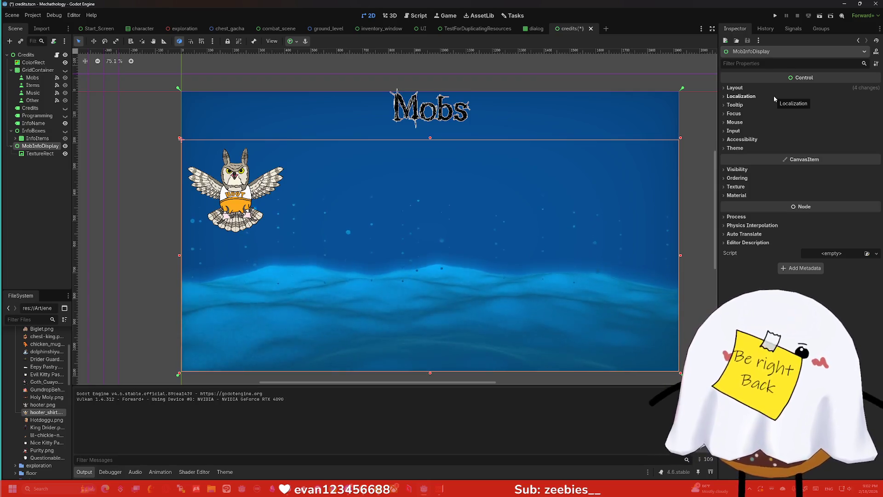
- Delete the Be right Back sticker and minimize VNyan to return to Godot
{"action": "key", "text": "alt+Tab"}
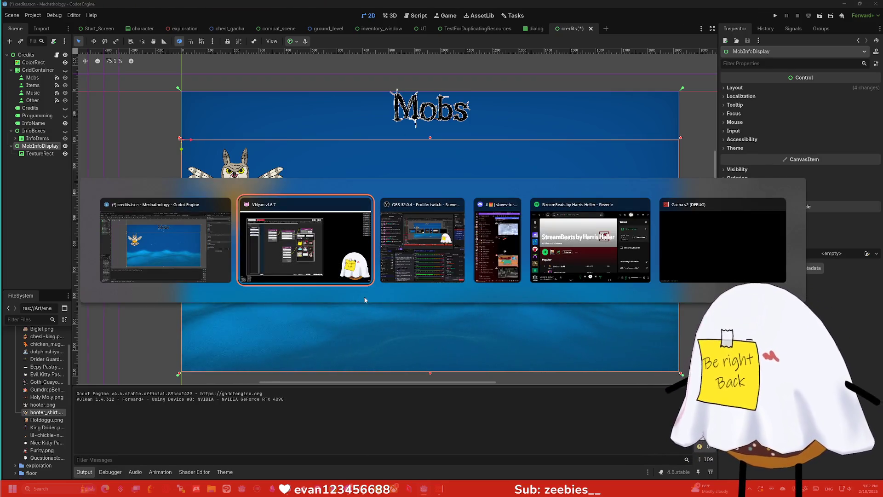
{"action": "key", "text": "Delete"}
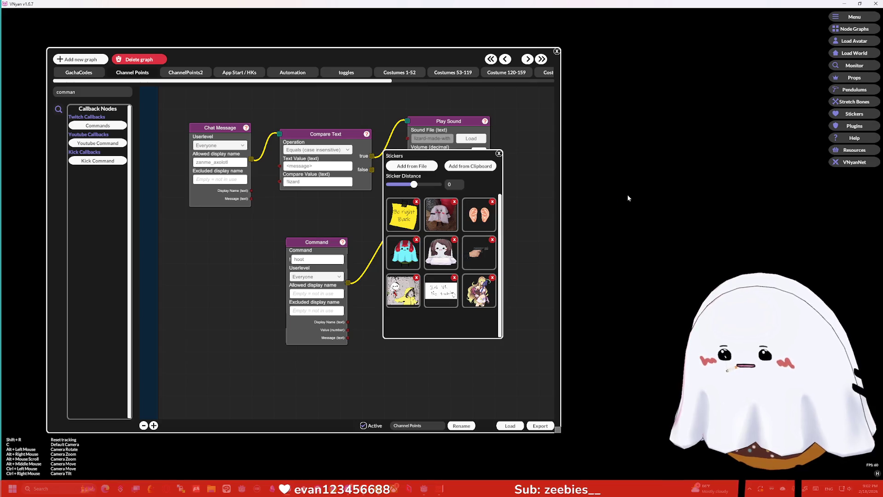
{"action": "left_click", "coordinate": [844, 4]}
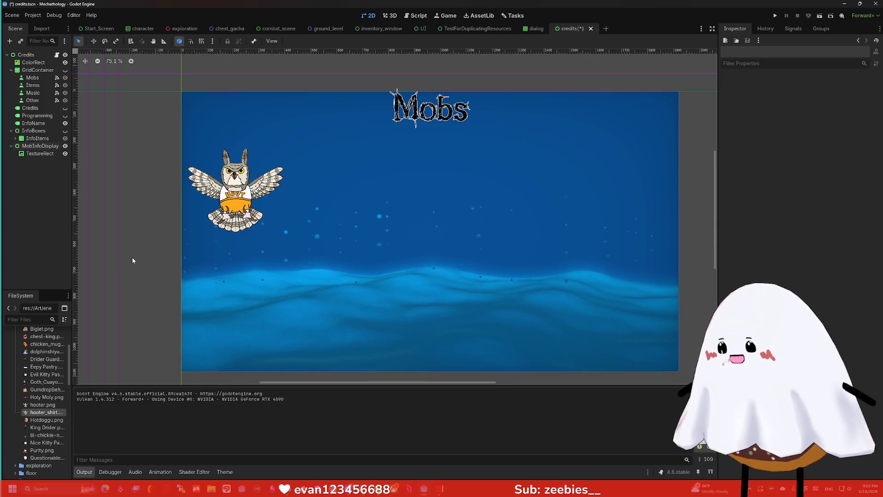
{"action": "left_click", "coordinate": [280, 207]}
- Move the Name1 label from InfoItems under MobInfoDisplay
{"action": "left_click", "coordinate": [338, 179]}
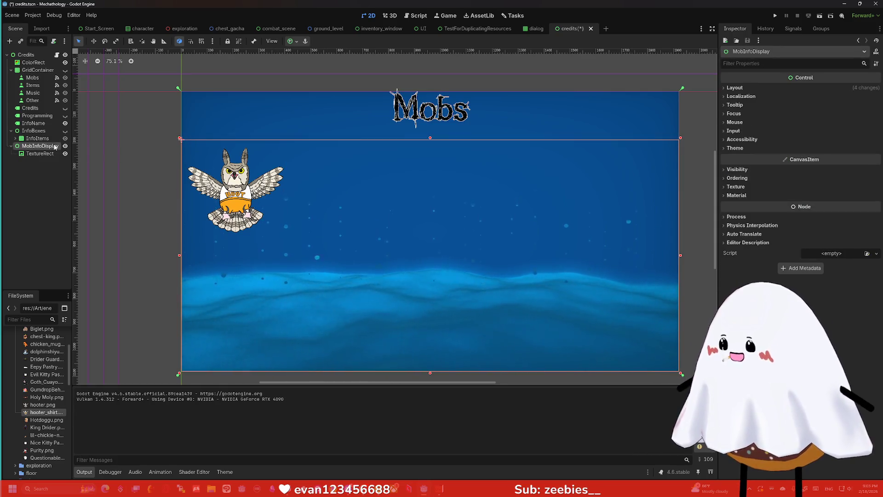
{"action": "key", "text": "ctrl+a"}
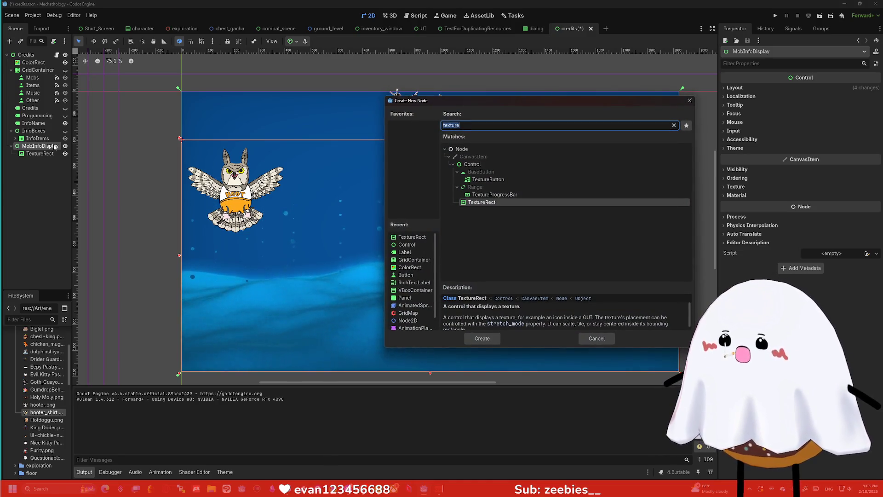
{"action": "type", "text": "label"}
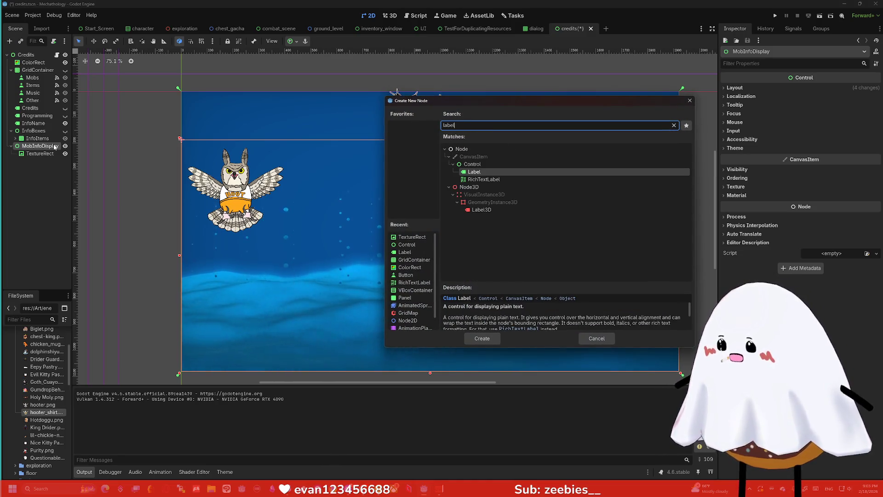
{"action": "key", "text": "Return"}
{"action": "mouse_move", "coordinate": [54, 146]}
{"action": "left_mouse_down"}
{"action": "mouse_move", "coordinate": [53, 138]}
{"action": "mouse_move", "coordinate": [53, 169]}
{"action": "left_mouse_up"}
{"action": "left_click", "coordinate": [38, 183]}
{"action": "left_click", "coordinate": [40, 214]}
{"action": "left_click", "coordinate": [46, 207]}
{"action": "left_click_drag", "start_coordinate": [46, 210], "coordinate": [46, 208]}
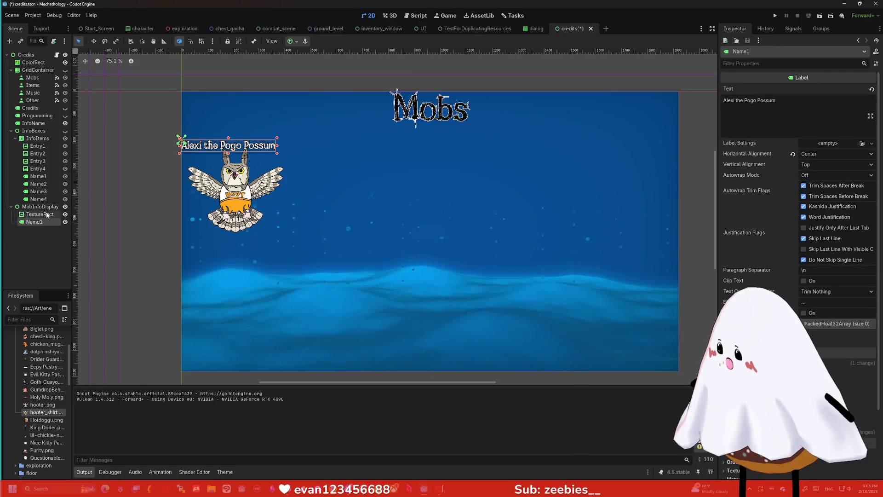
{"action": "left_click", "coordinate": [11, 131]}
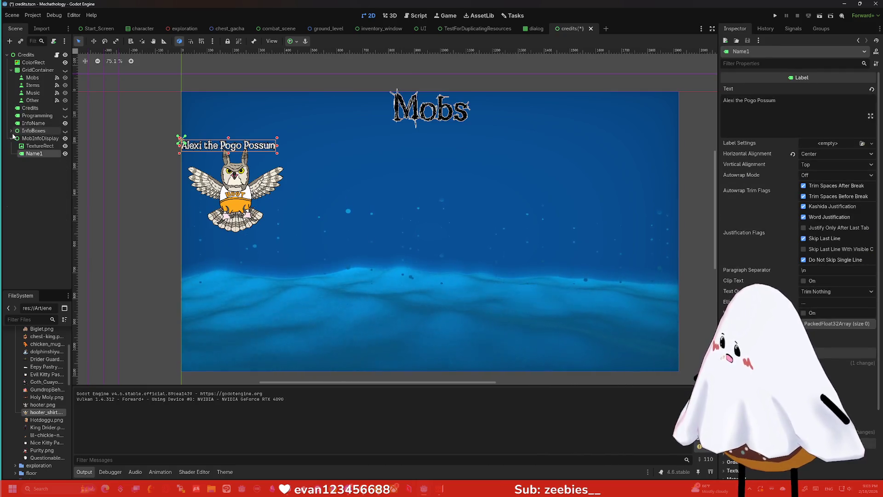
- Apply the Center Top anchor preset to the Alexi the Pogo Possum label
{"action": "left_click", "coordinate": [290, 41]}
{"action": "left_click", "coordinate": [306, 69]}
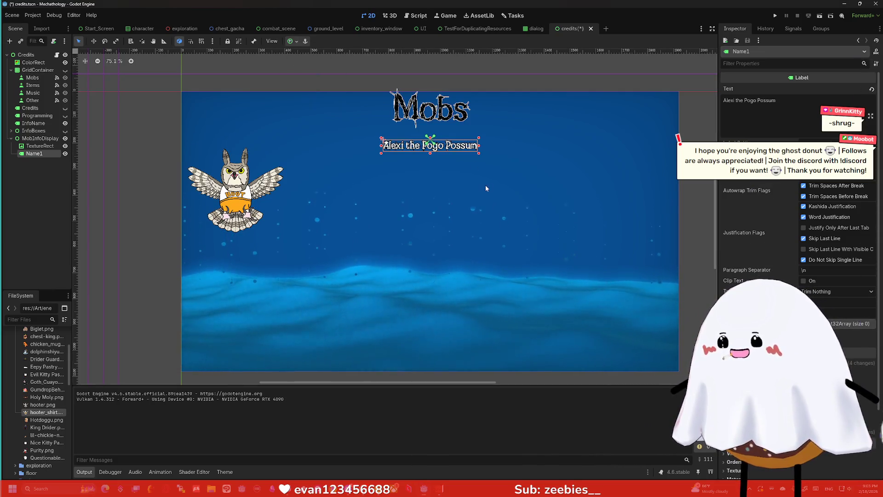
{"action": "left_click", "coordinate": [457, 166]}
{"action": "left_click", "coordinate": [468, 171]}
{"action": "left_click", "coordinate": [468, 171]}
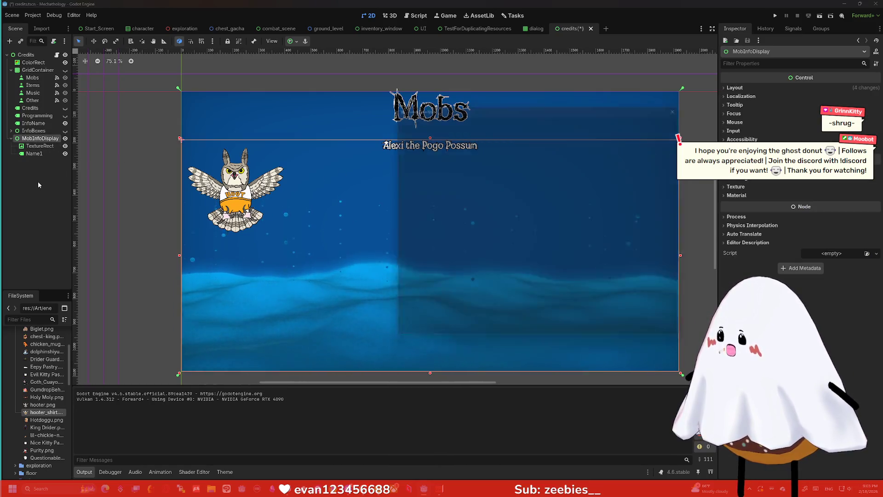
- Add a VBoxContainer to MobInfoDisplay, move Name1 into it, and anchor it Center Top
{"action": "type", "text": "vboxc"}
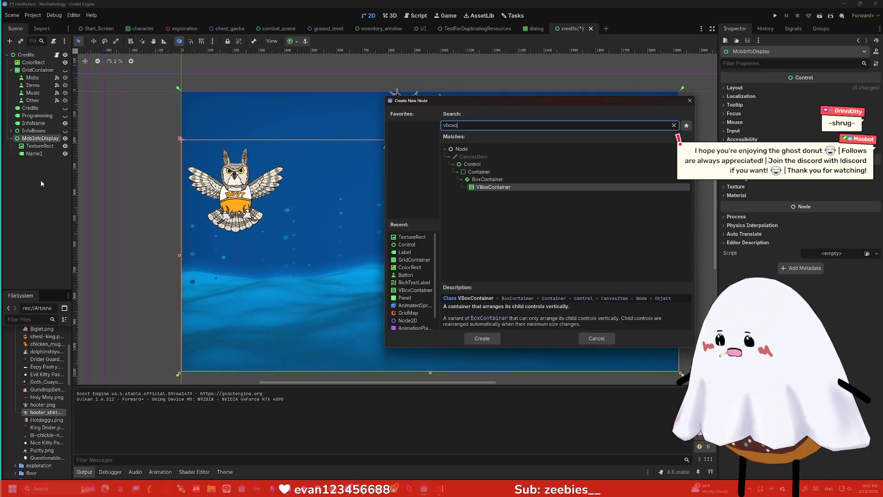
{"action": "key", "text": "Return"}
{"action": "left_click", "coordinate": [41, 154]}
{"action": "left_click_drag", "start_coordinate": [42, 161], "coordinate": [39, 164]}
{"action": "left_click", "coordinate": [41, 154]}
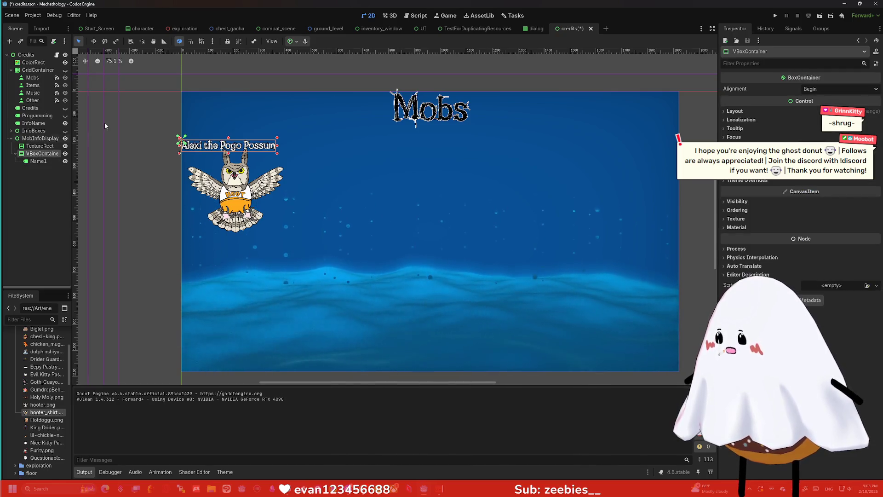
{"action": "left_click", "coordinate": [290, 41]}
{"action": "left_click", "coordinate": [307, 67]}
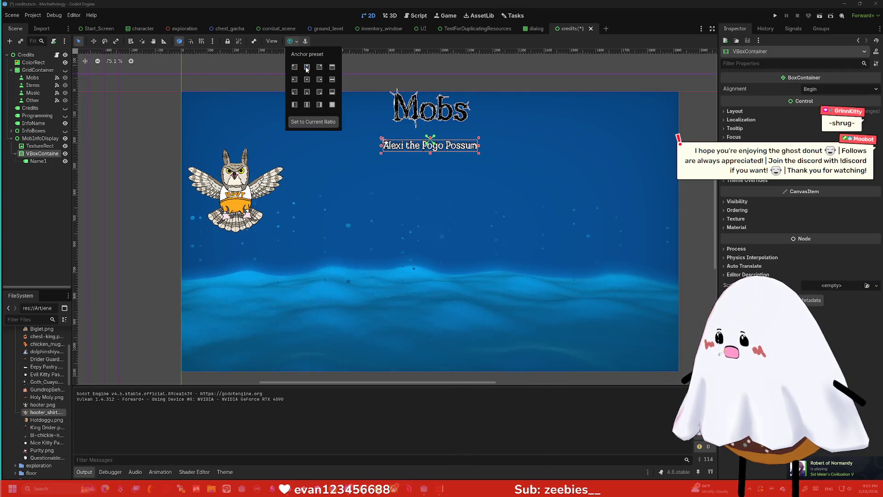
{"action": "left_click", "coordinate": [418, 179]}
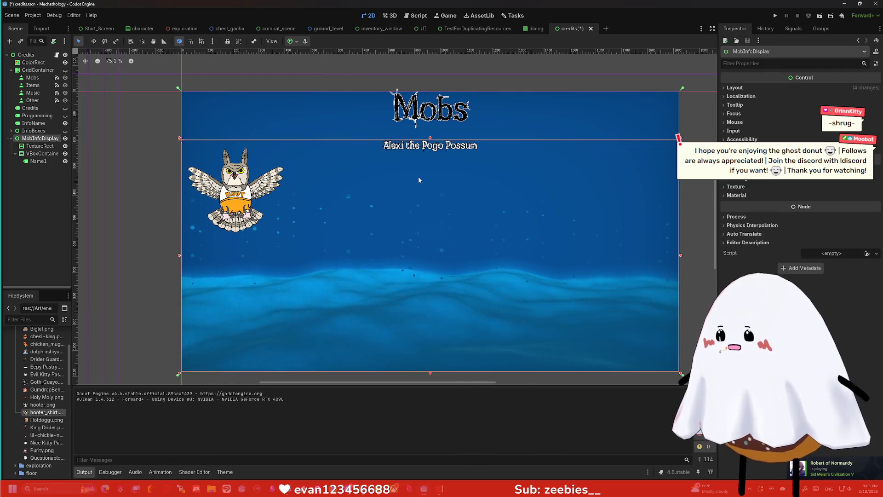
- Rename the Name1 label to Name
{"action": "left_click", "coordinate": [40, 161]}
{"action": "left_click", "coordinate": [46, 162]}
{"action": "left_click", "coordinate": [53, 162]}
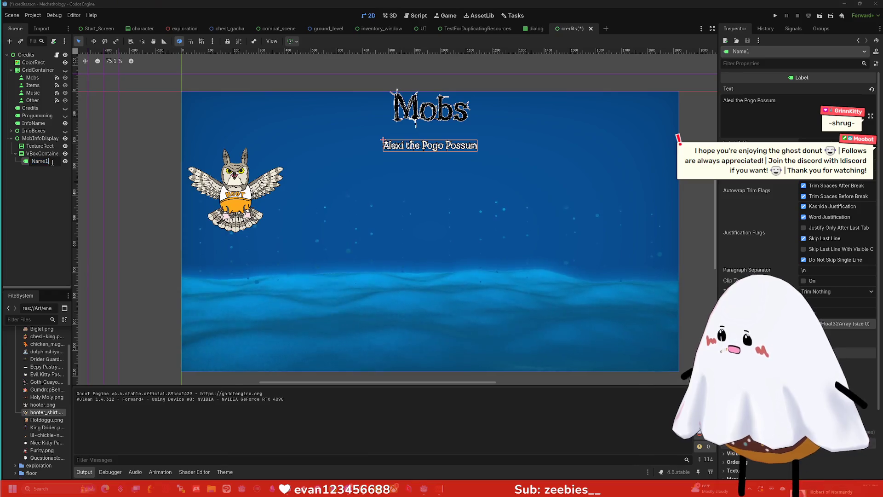
{"action": "key", "text": "Return"}
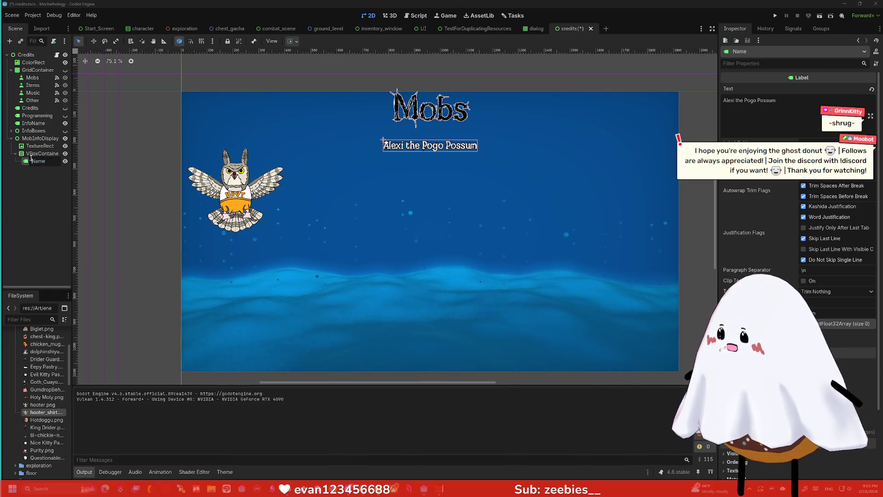
- Duplicate Name into the VBoxContainer as Drop1 and Drop2, ordered Name, Drop1, Drop2
{"action": "key", "text": "ctrl+d"}
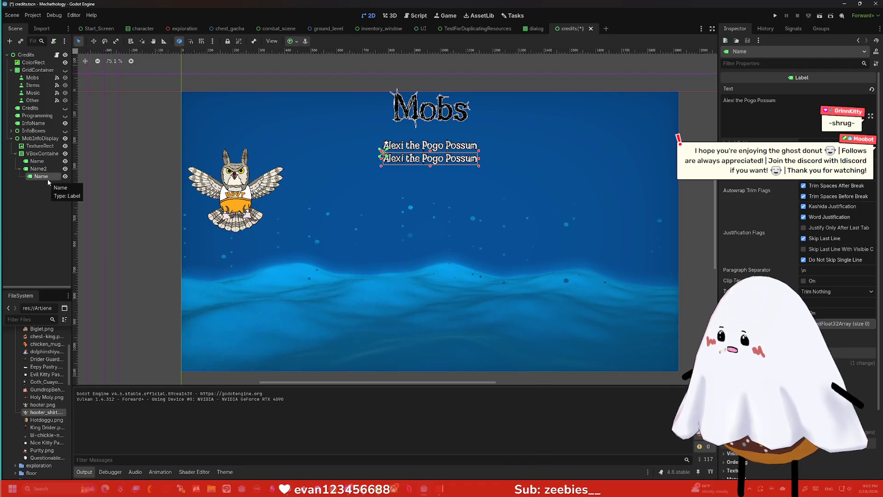
{"action": "mouse_move", "coordinate": [44, 175]}
{"action": "left_mouse_down"}
{"action": "mouse_move", "coordinate": [50, 162]}
{"action": "mouse_move", "coordinate": [56, 174]}
{"action": "left_mouse_up"}
{"action": "double_click", "coordinate": [46, 161]}
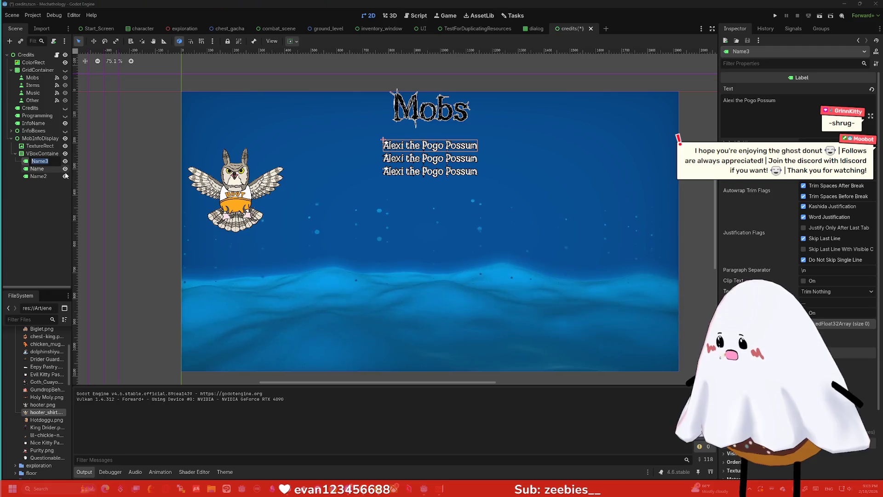
{"action": "type", "text": "Drop1"}
{"action": "key", "text": "Return"}
{"action": "double_click", "coordinate": [45, 177]}
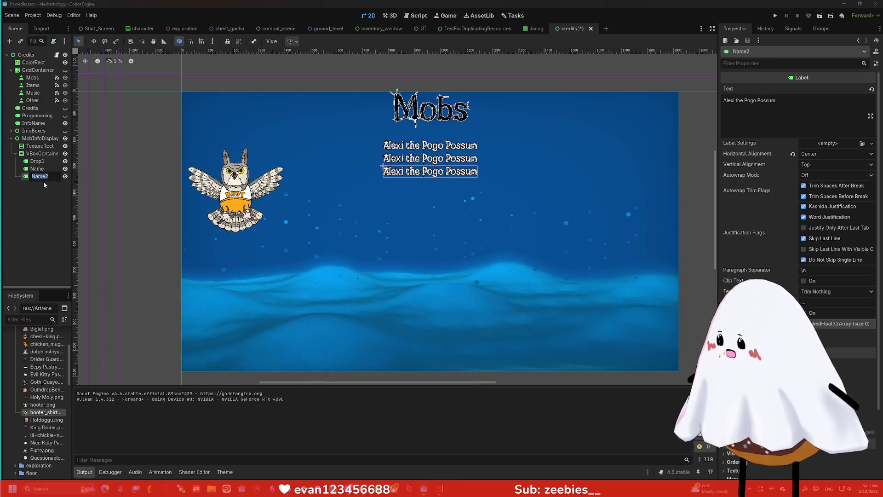
{"action": "type", "text": "Drop2"}
{"action": "key", "text": "Return"}
{"action": "left_click_drag", "start_coordinate": [37, 161], "coordinate": [43, 174]}
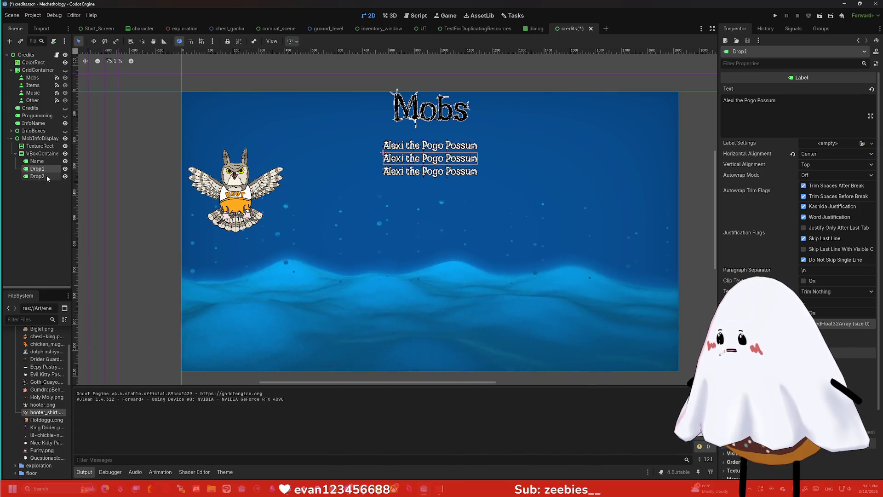
{"action": "left_click", "coordinate": [42, 153]}
{"action": "key", "text": "ctrl+a"}
{"action": "key", "text": "Escape"}
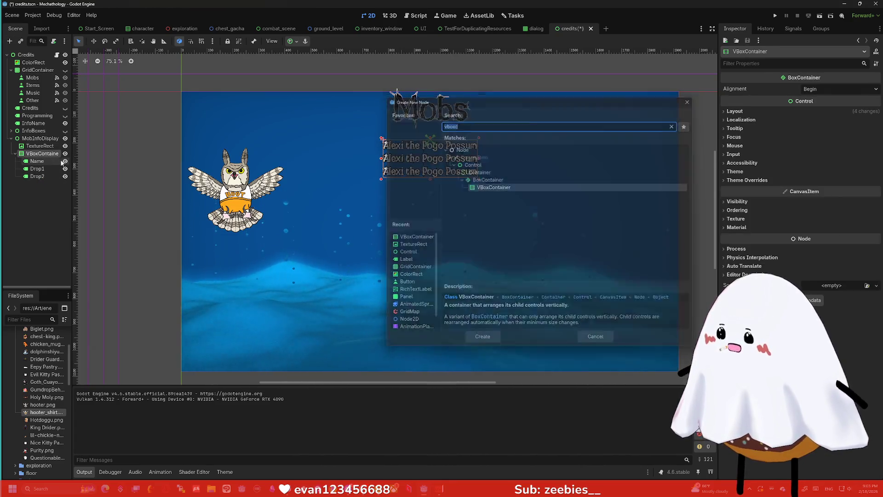
- Add a fourth label to the stack named Location
{"action": "left_click", "coordinate": [37, 169]}
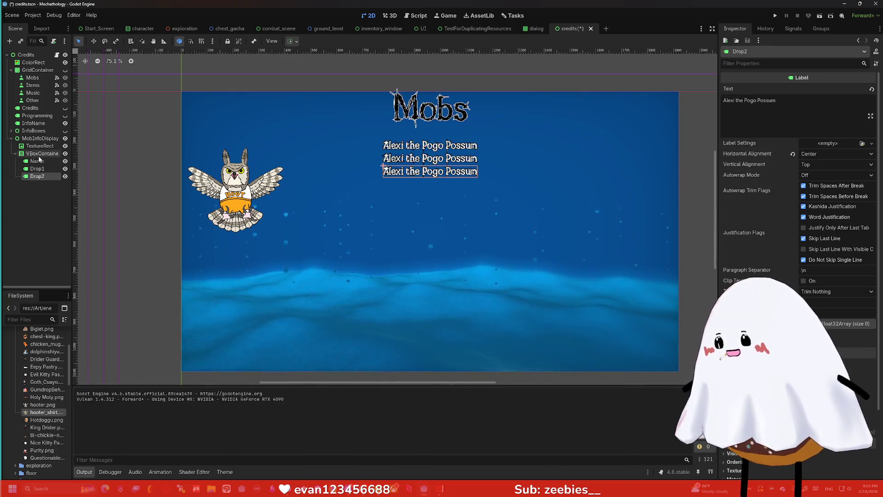
{"action": "left_click", "coordinate": [42, 153]}
{"action": "key", "text": "ctrl+v"}
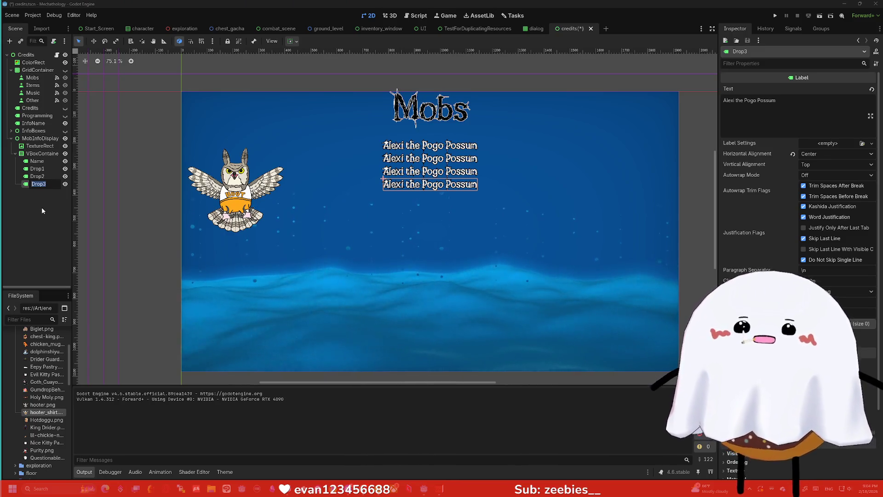
{"action": "type", "text": "tion"}
{"action": "key", "text": "Return"}
- Set Drop1's text to Feather and Drop2's text to Knife
{"action": "left_click", "coordinate": [37, 169]}
{"action": "left_click", "coordinate": [754, 100]}
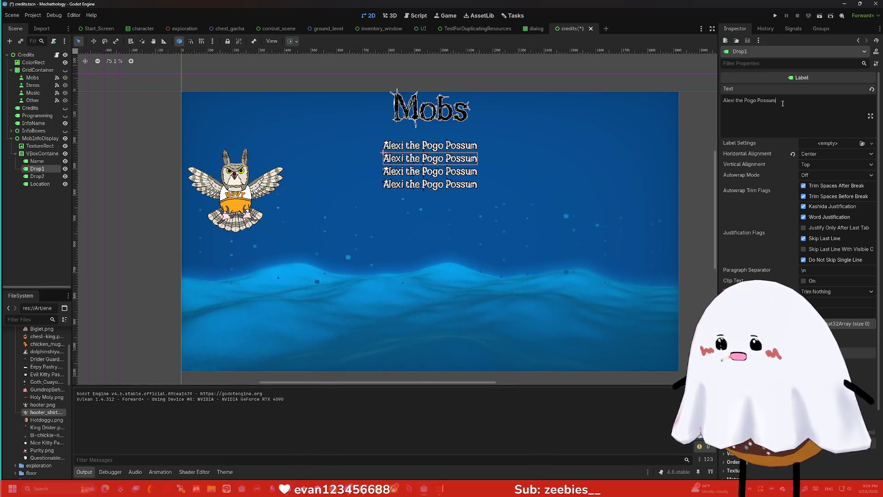
{"action": "key", "text": "ctrl+a"}
{"action": "type", "text": "Feather"}
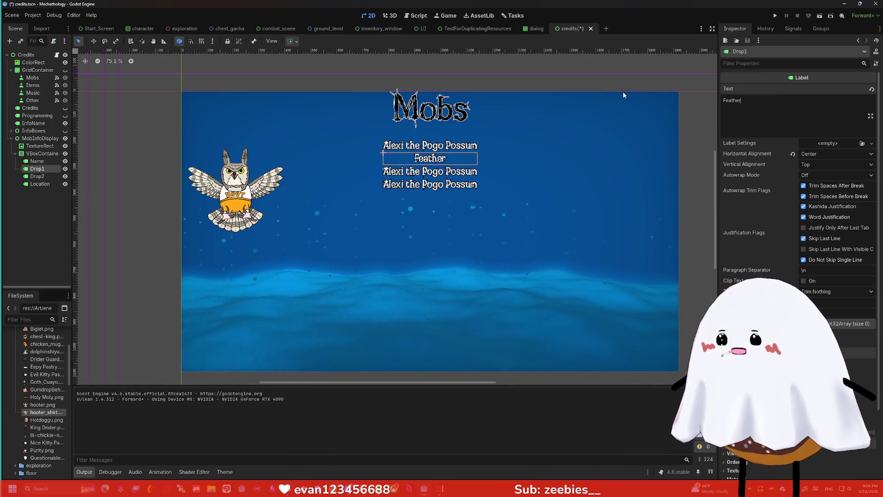
{"action": "left_click", "coordinate": [37, 176]}
{"action": "left_click", "coordinate": [749, 100]}
{"action": "key", "text": "ctrl+a"}
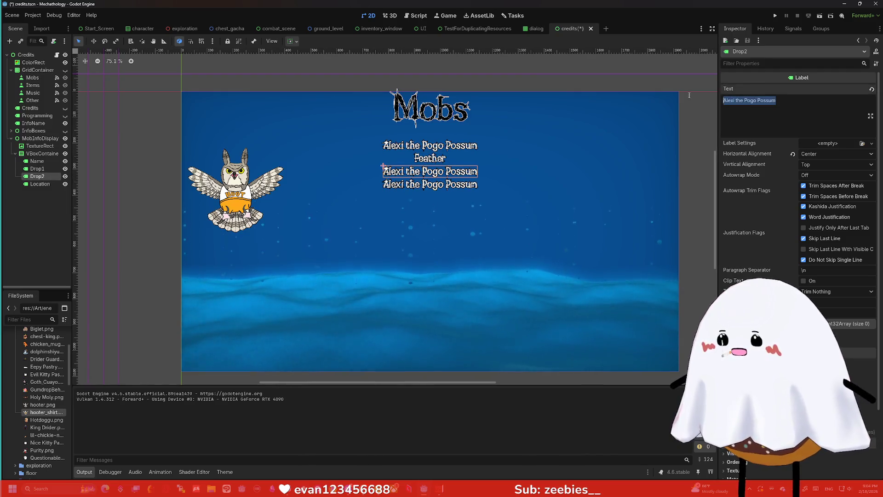
{"action": "type", "text": "Knife"}
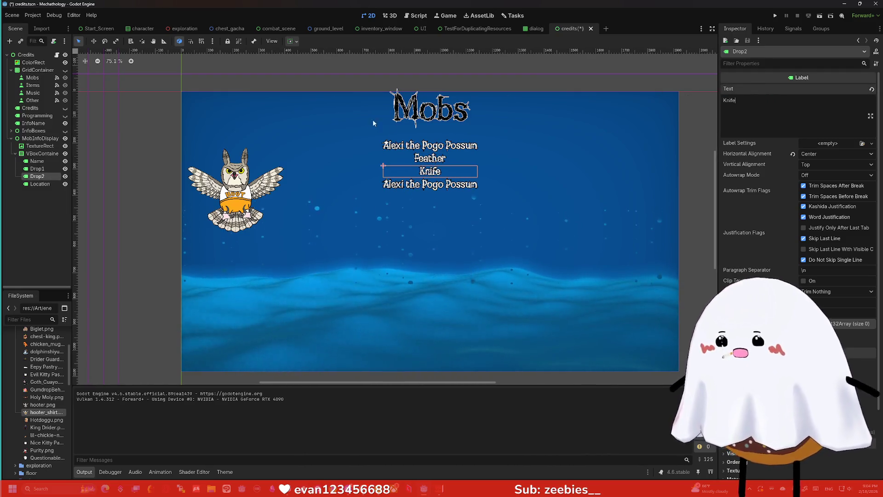
- Set the Name label to Hoot "McHoot" Hooters and the Location label to Dennys
{"action": "left_click", "coordinate": [42, 153]}
{"action": "left_click", "coordinate": [36, 161]}
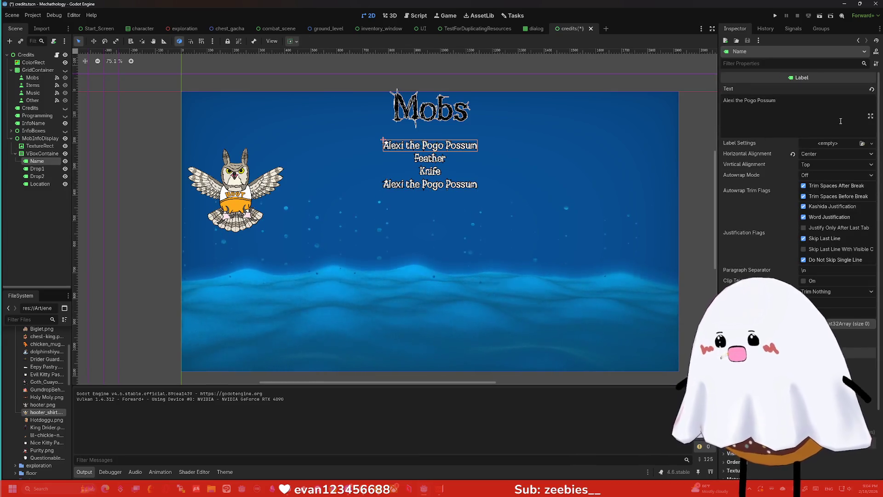
{"action": "triple_click", "coordinate": [750, 100]}
{"action": "type", "text": "H"}
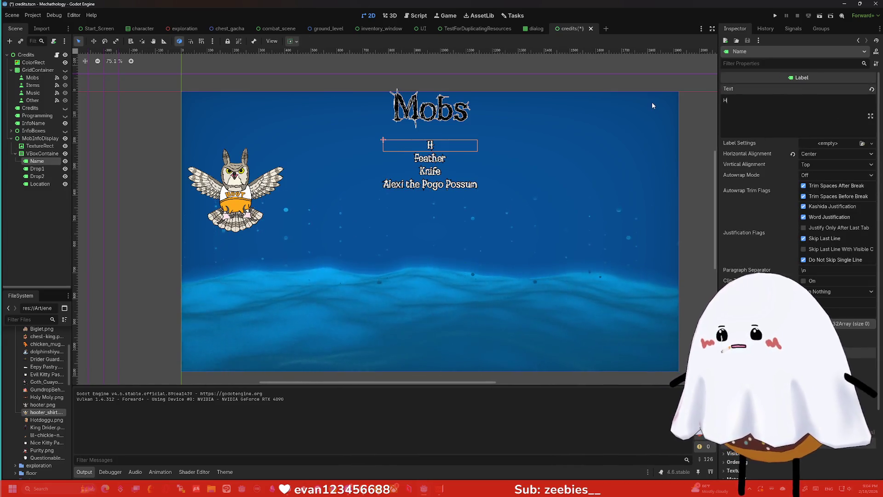
{"action": "type", "text": "oot t"}
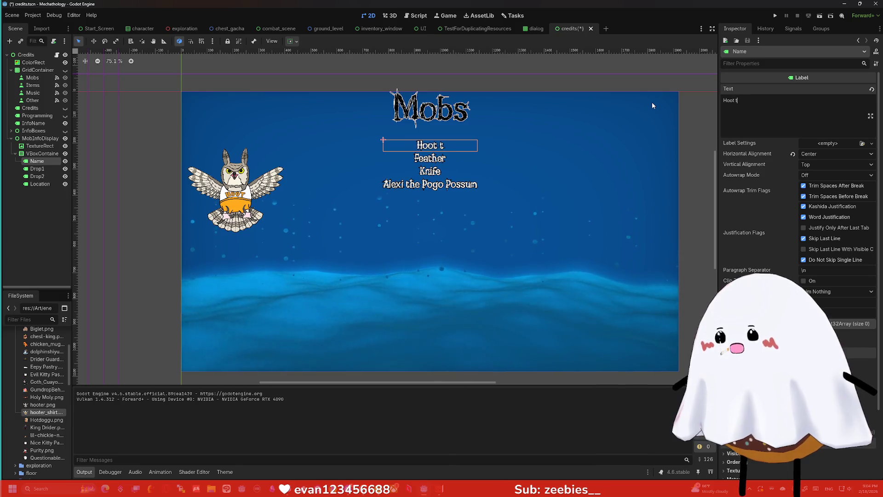
{"action": "key", "text": "BackSpace"}
{"action": "type", "text": "\"McHo"}
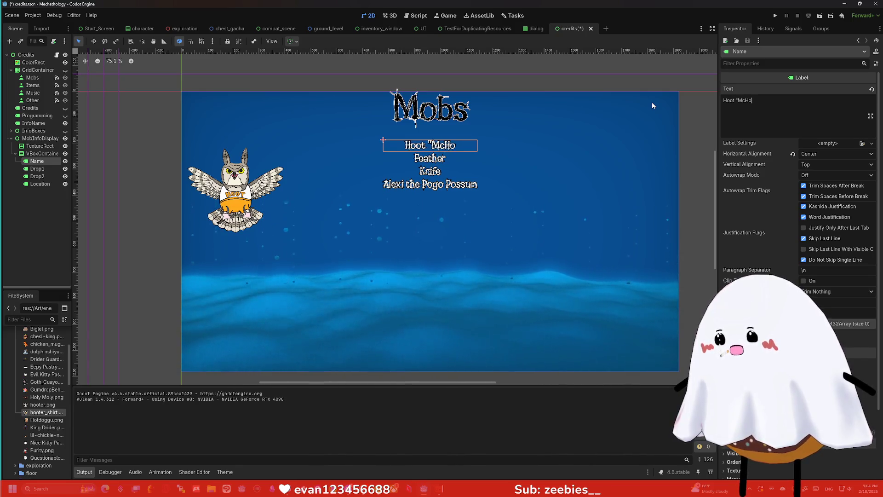
{"action": "type", "text": "ot\" Hooters"}
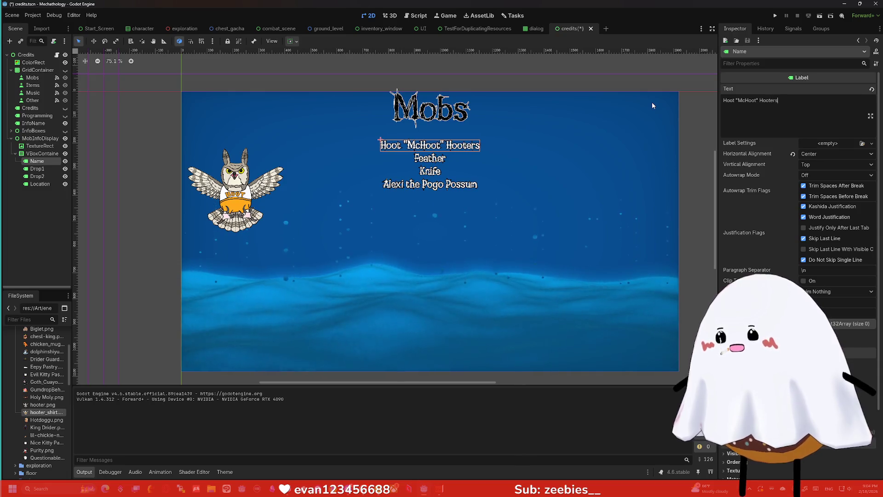
{"action": "left_click", "coordinate": [492, 244]}
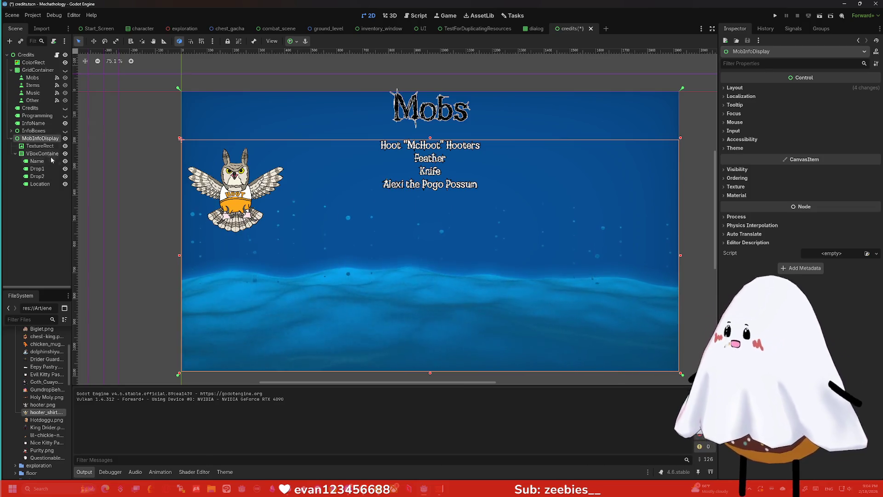
{"action": "left_click", "coordinate": [46, 184]}
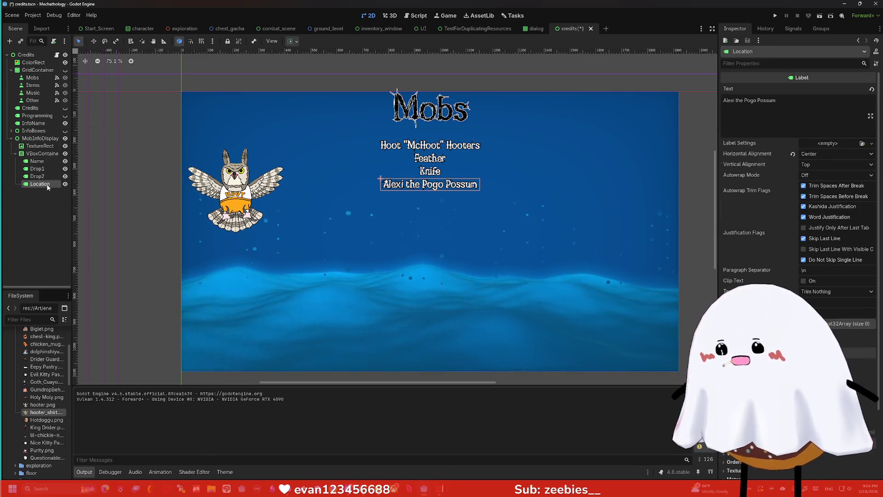
{"action": "left_click_drag", "start_coordinate": [777, 100], "coordinate": [665, 98]}
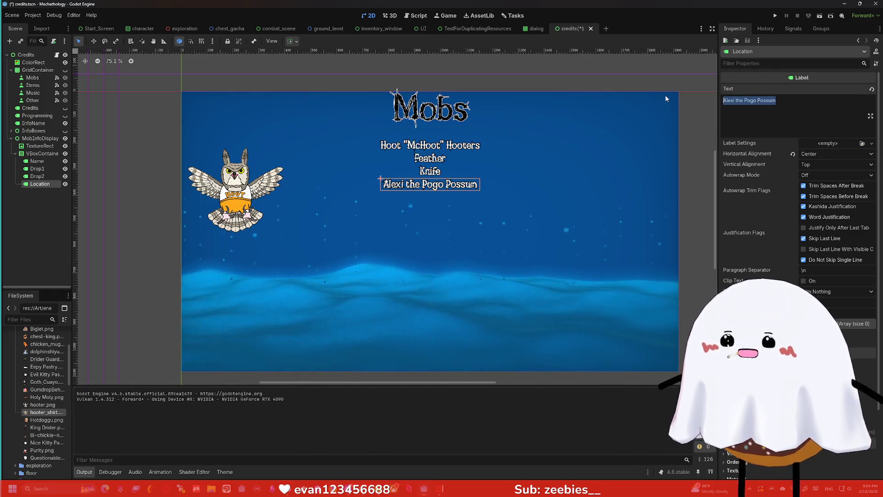
{"action": "type", "text": "Dennys"}
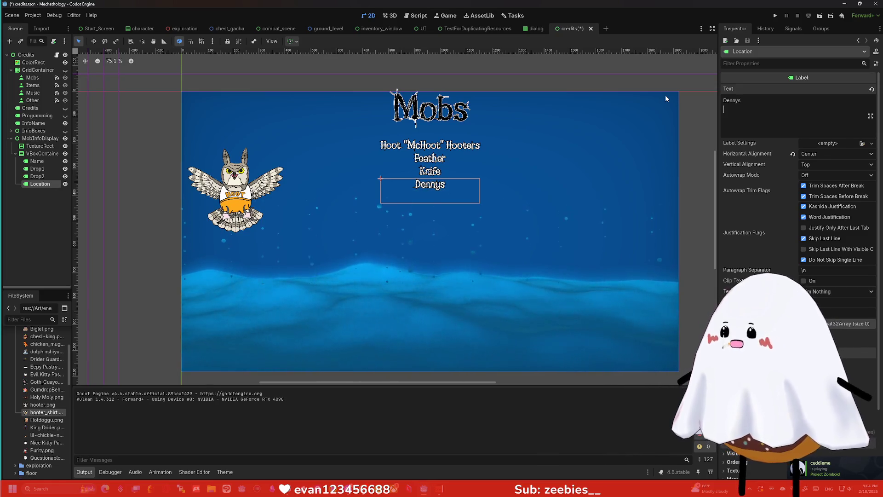
{"action": "left_click", "coordinate": [42, 153]}
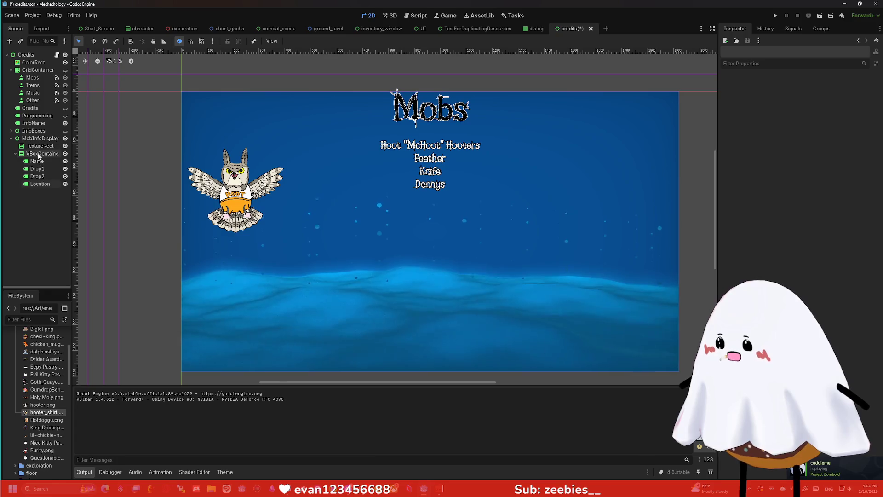
- Enable the VBoxContainer's Separation constant override and set it to 40, after trying 20
{"action": "left_click", "coordinate": [746, 179]}
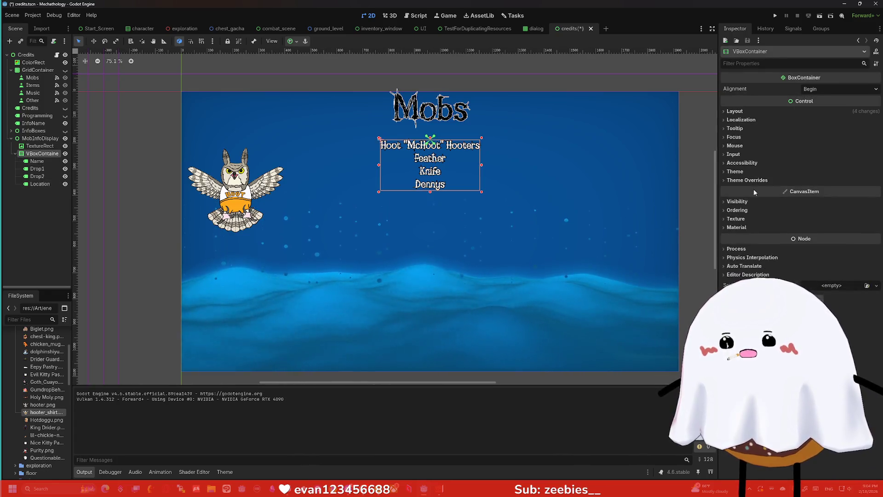
{"action": "left_click", "coordinate": [743, 188]}
{"action": "left_click", "coordinate": [835, 197]}
{"action": "type", "text": "20"}
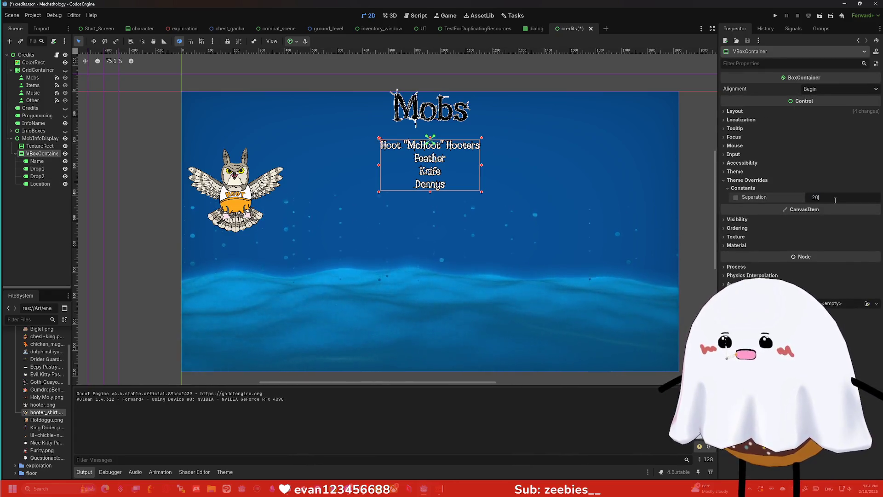
{"action": "key", "text": "Return"}
{"action": "left_click", "coordinate": [835, 198]}
{"action": "type", "text": "40"}
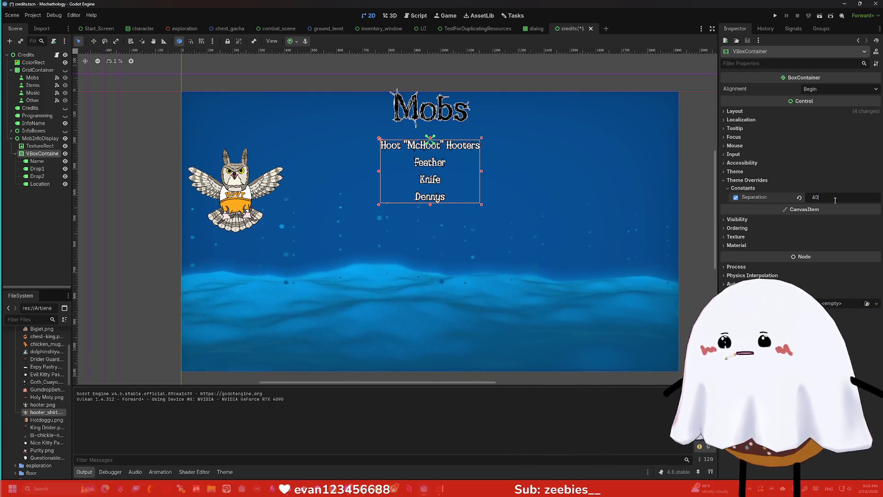
{"action": "key", "text": "Return"}
{"action": "left_click", "coordinate": [37, 161]}
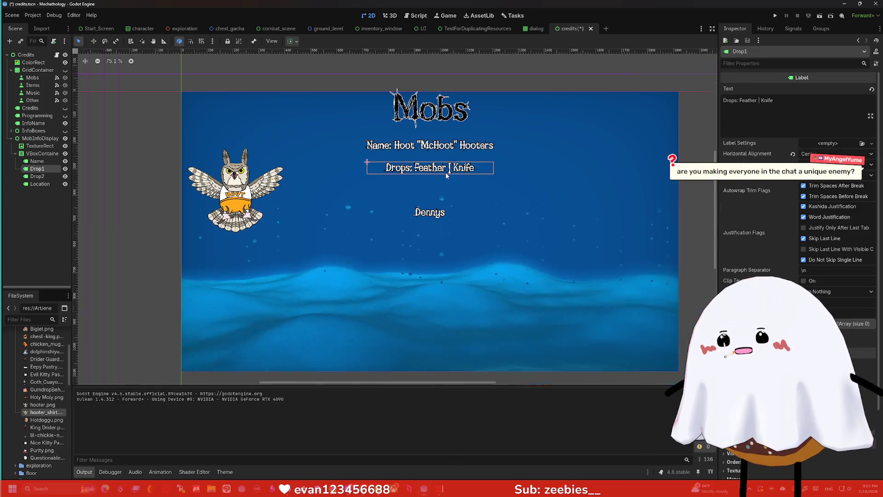
- Replace the '|' in Drop1's text with 'and' so it reads 'Drops: Feather and Knife'
{"action": "scroll", "coordinate": [458, 178], "scroll_direction": "up", "scroll_amount": 5}
{"action": "left_click", "coordinate": [761, 100]}
{"action": "key", "text": "BackSpace"}
{"action": "type", "text": "and"}
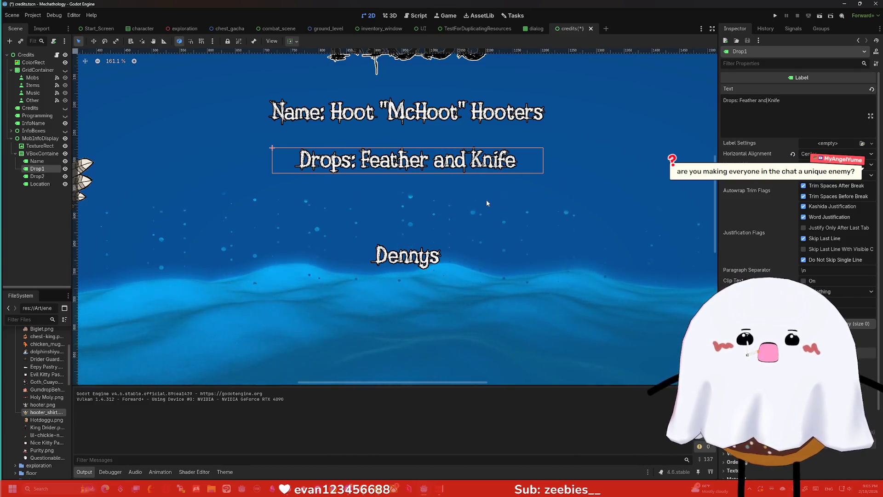
- Select the empty Drop2 label and look it over in the viewport
{"action": "left_click", "coordinate": [403, 205]}
{"action": "scroll", "coordinate": [407, 207], "scroll_direction": "down", "scroll_amount": 2}
{"action": "scroll", "coordinate": [406, 207], "scroll_direction": "down", "scroll_amount": 6}
{"action": "scroll", "coordinate": [363, 207], "scroll_direction": "up", "scroll_amount": 4}
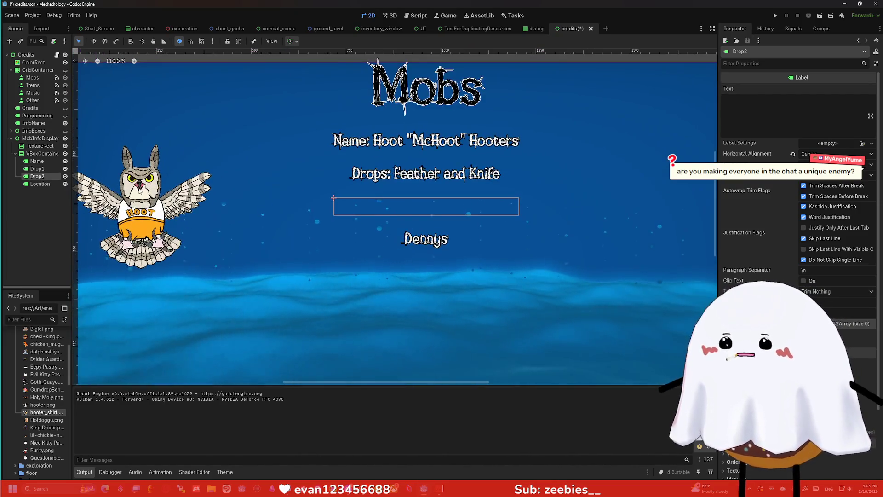
{"action": "scroll", "coordinate": [322, 166], "scroll_direction": "left", "scroll_amount": 5}
{"action": "scroll", "coordinate": [428, 158], "scroll_direction": "up", "scroll_amount": 5}
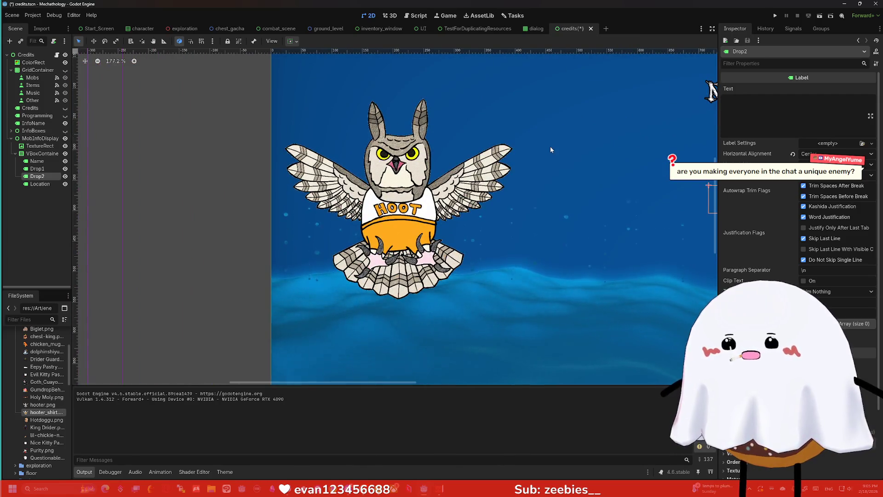
{"action": "scroll", "coordinate": [400, 178], "scroll_direction": "down", "scroll_amount": 4}
{"action": "scroll", "coordinate": [368, 177], "scroll_direction": "right", "scroll_amount": 3}
{"action": "scroll", "coordinate": [328, 175], "scroll_direction": "down", "scroll_amount": 3}
{"action": "scroll", "coordinate": [327, 175], "scroll_direction": "up", "scroll_amount": 3}
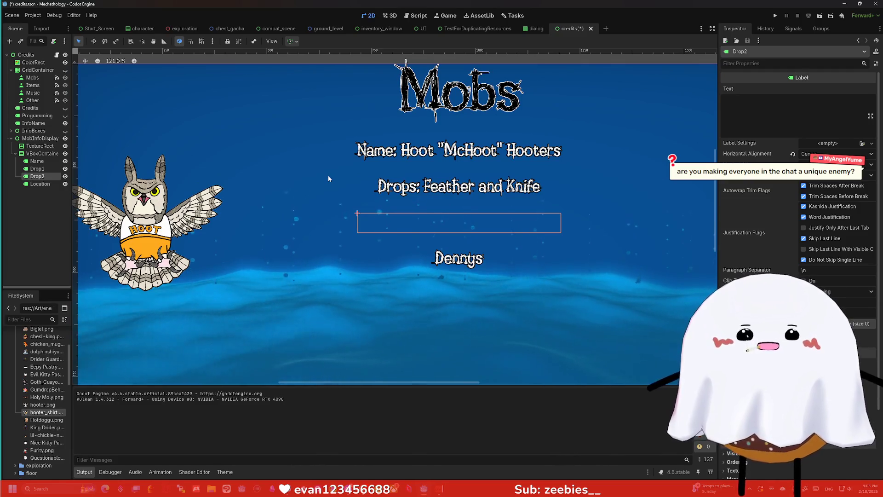
- Delete the empty Drop2 label so Dennys sits directly under the drops line
{"action": "left_click", "coordinate": [43, 184]}
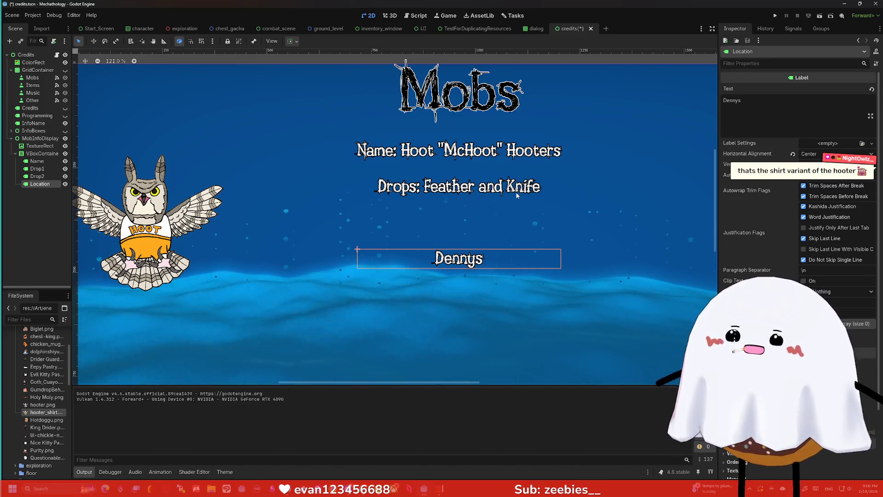
{"action": "left_click", "coordinate": [37, 176]}
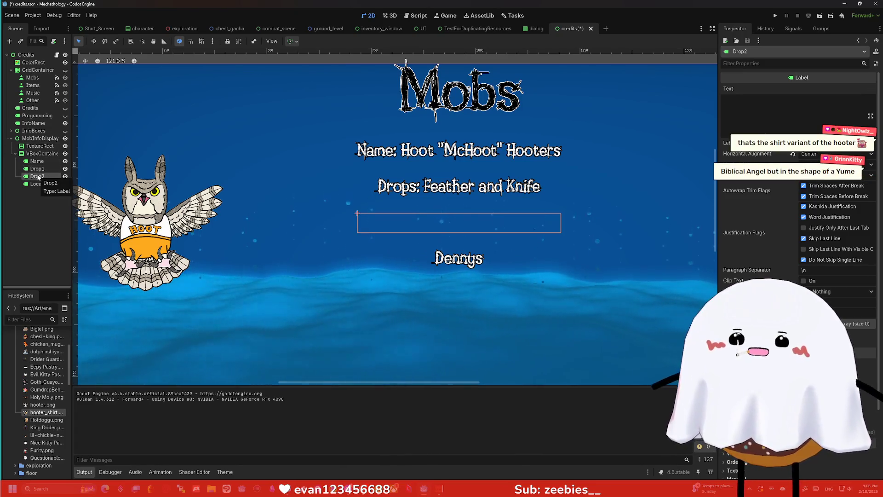
{"action": "key", "text": "Delete"}
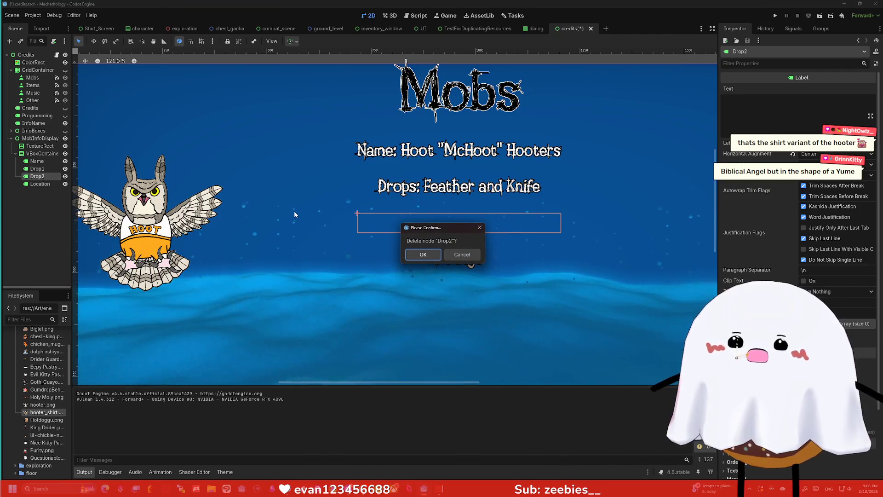
{"action": "key", "text": "Return"}
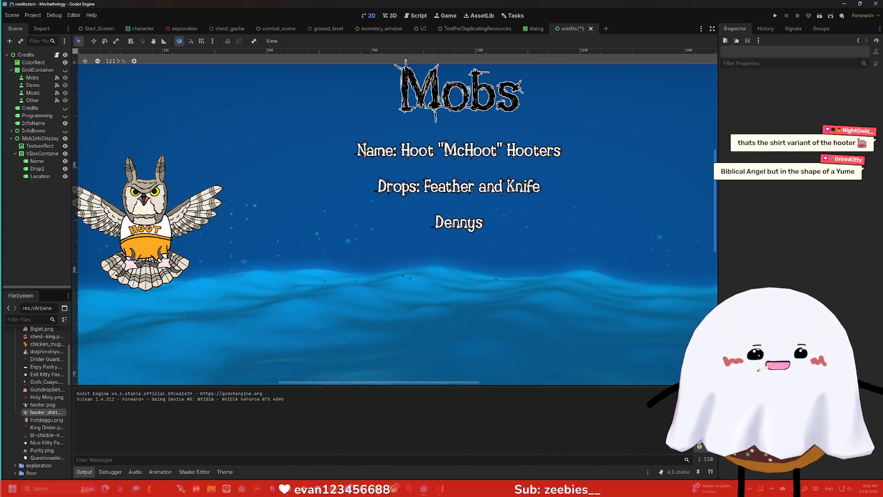
{"action": "key", "text": "alt+Tab"}
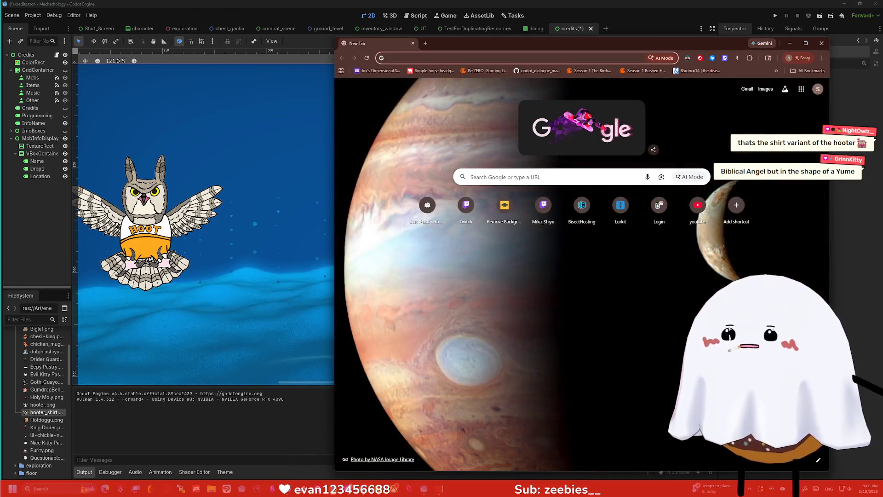
- Search Google for 'yume', browse the YUME ROOF Steam page, then return to the results
{"action": "type", "text": "yume"}
{"action": "key", "text": "Return"}
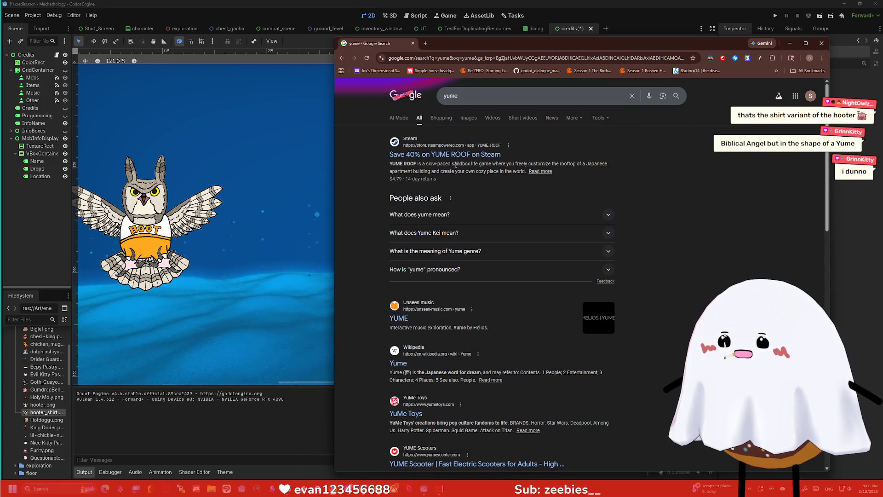
{"action": "left_click", "coordinate": [450, 154]}
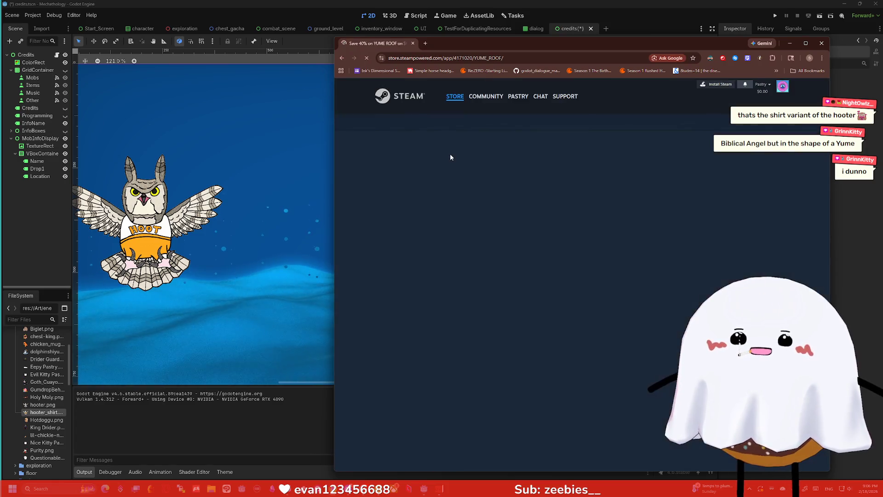
{"action": "scroll", "coordinate": [667, 192], "scroll_direction": "down", "scroll_amount": 1}
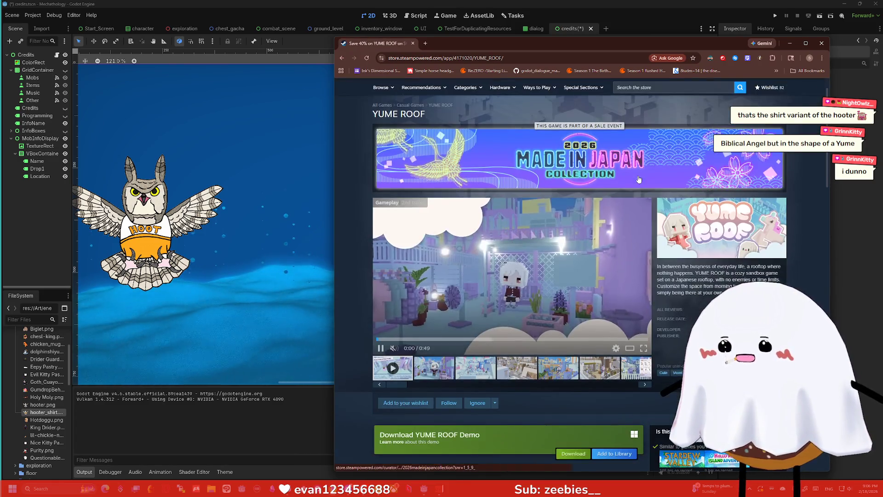
{"action": "scroll", "coordinate": [668, 195], "scroll_direction": "down", "scroll_amount": 2}
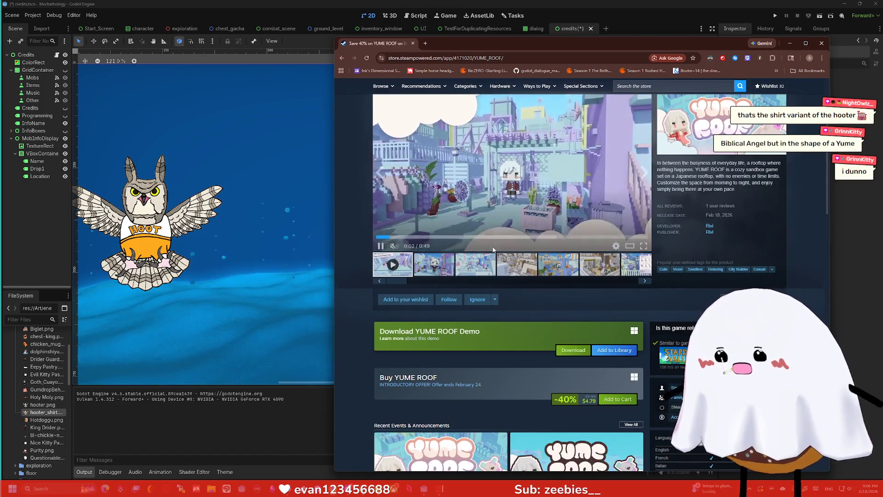
{"action": "scroll", "coordinate": [616, 199], "scroll_direction": "up", "scroll_amount": 1}
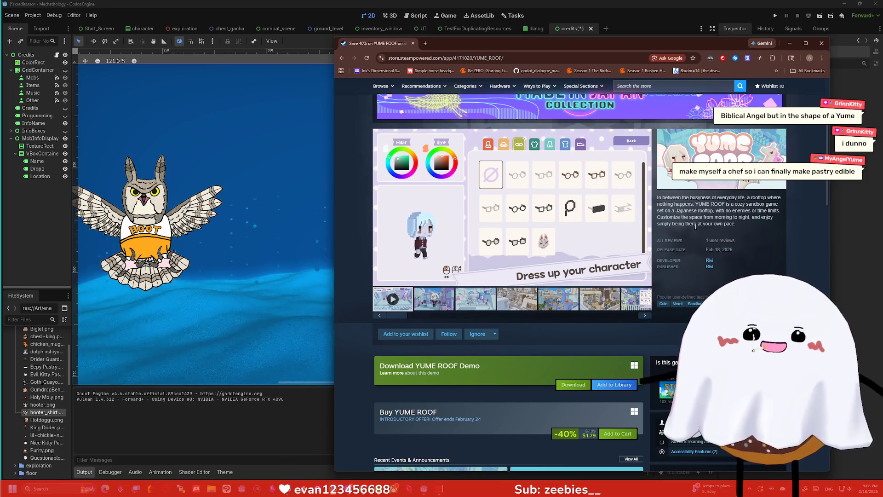
{"action": "left_click", "coordinate": [340, 58]}
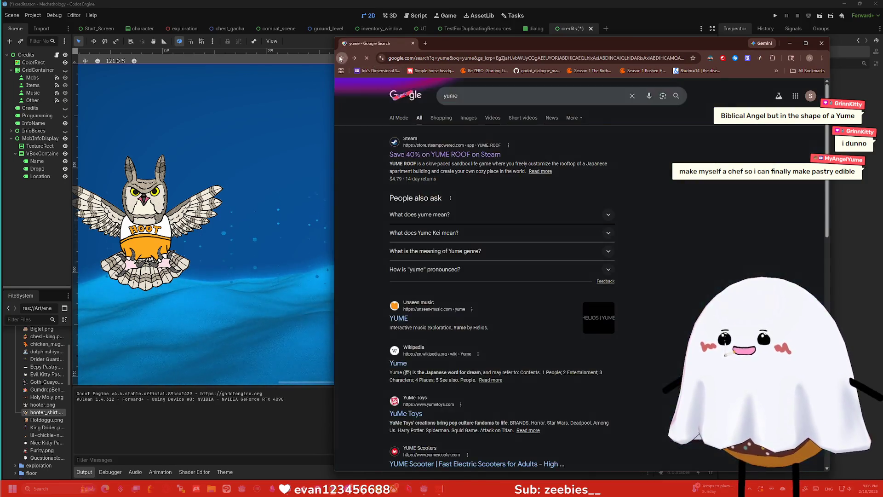
- Read the expanded 'What does yume mean?' answer, then minimize Chrome back to Godot
{"action": "left_click", "coordinate": [467, 220]}
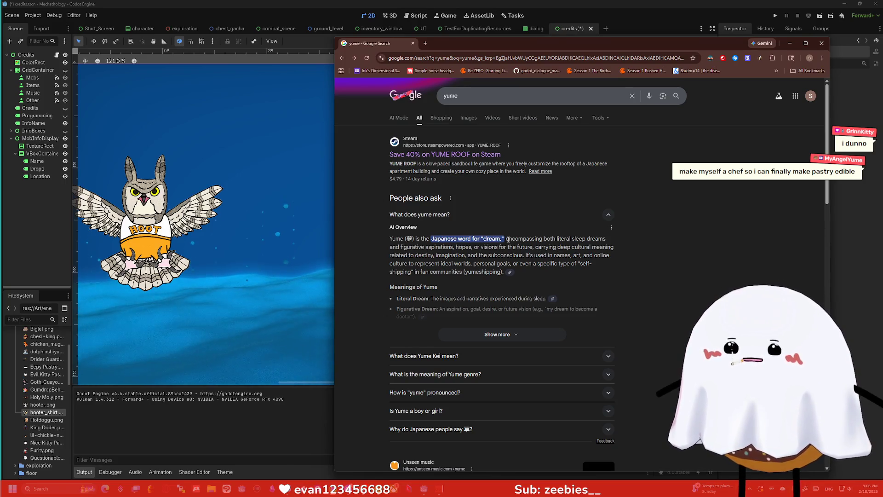
{"action": "scroll", "coordinate": [509, 239], "scroll_direction": "down", "scroll_amount": 1}
{"action": "scroll", "coordinate": [509, 243], "scroll_direction": "down", "scroll_amount": 1}
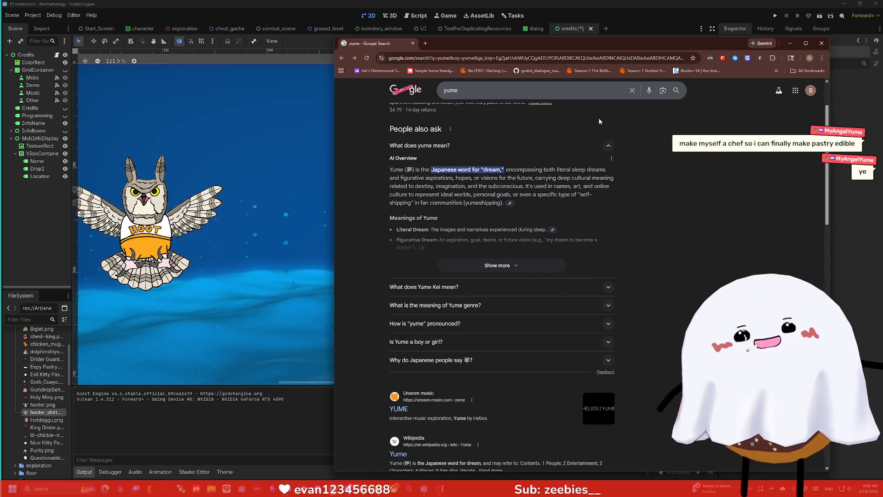
{"action": "left_click", "coordinate": [789, 43]}
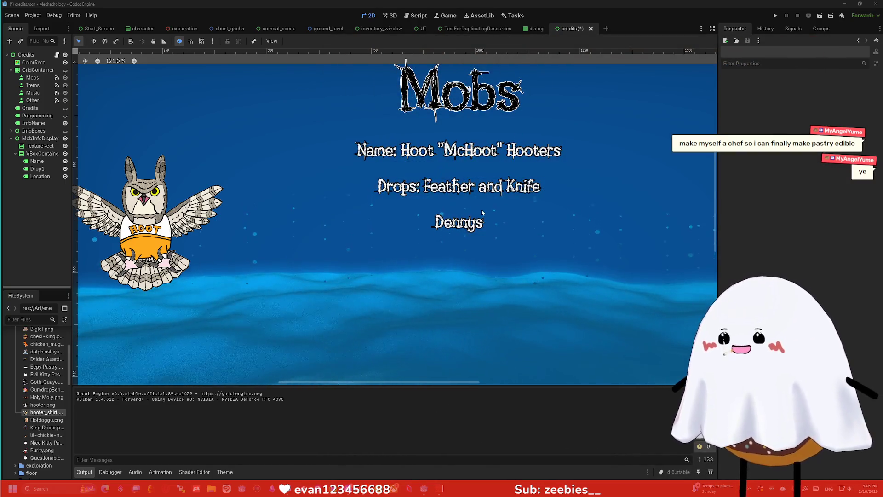
- Prefix the Location label's text with 'Locations:' so it reads 'Locations: Dennys'
{"action": "scroll", "coordinate": [481, 209], "scroll_direction": "down", "scroll_amount": 2}
{"action": "left_click", "coordinate": [41, 177]}
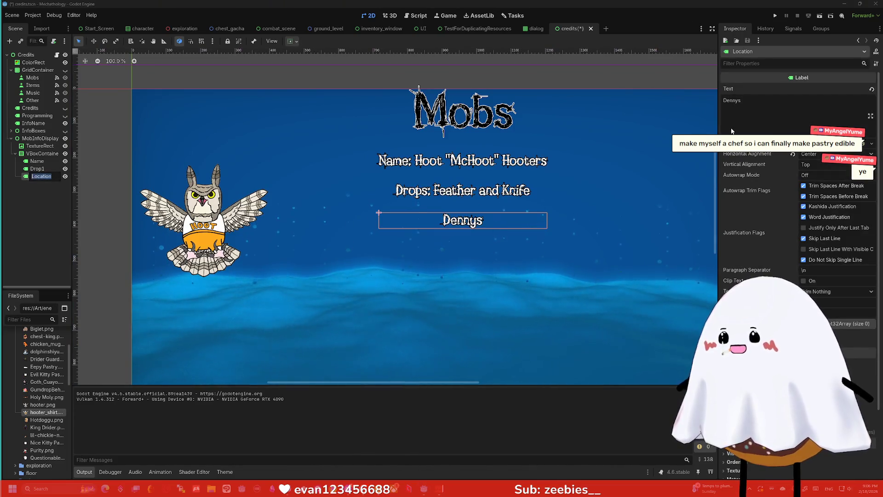
{"action": "left_click", "coordinate": [726, 102]}
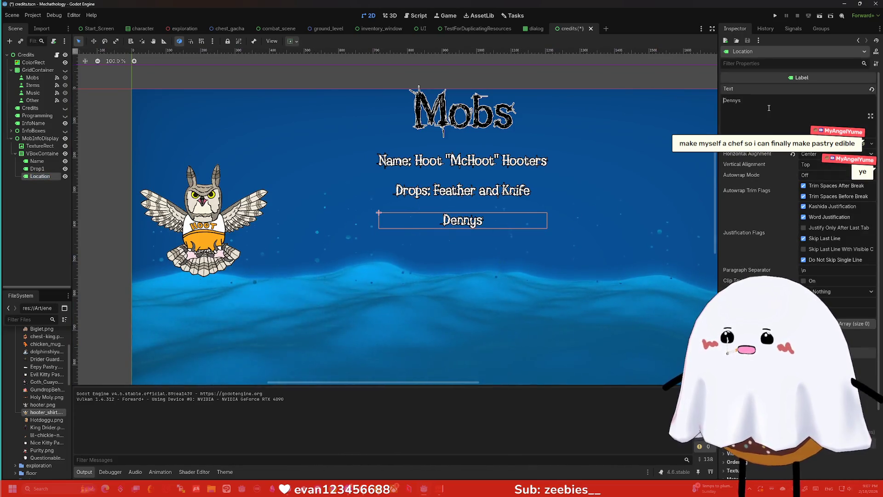
{"action": "type", "text": "Locations:"}
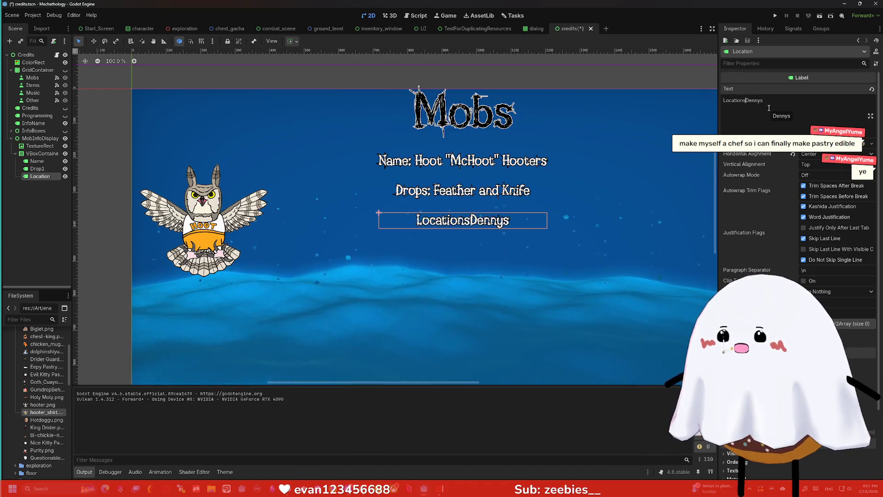
- Inspect the MobInfoDisplay panel, selecting the container, Location label and Mobs title
{"action": "left_click", "coordinate": [572, 248]}
{"action": "scroll", "coordinate": [573, 247], "scroll_direction": "down", "scroll_amount": 6}
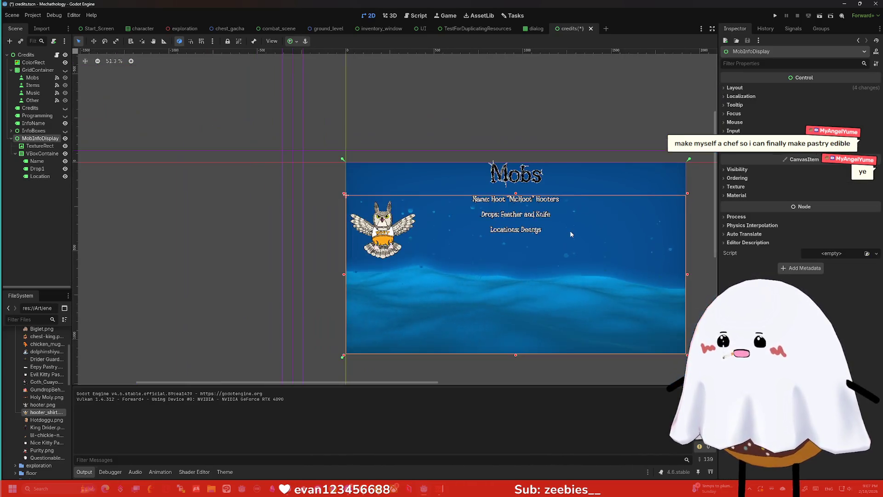
{"action": "scroll", "coordinate": [569, 232], "scroll_direction": "up", "scroll_amount": 1}
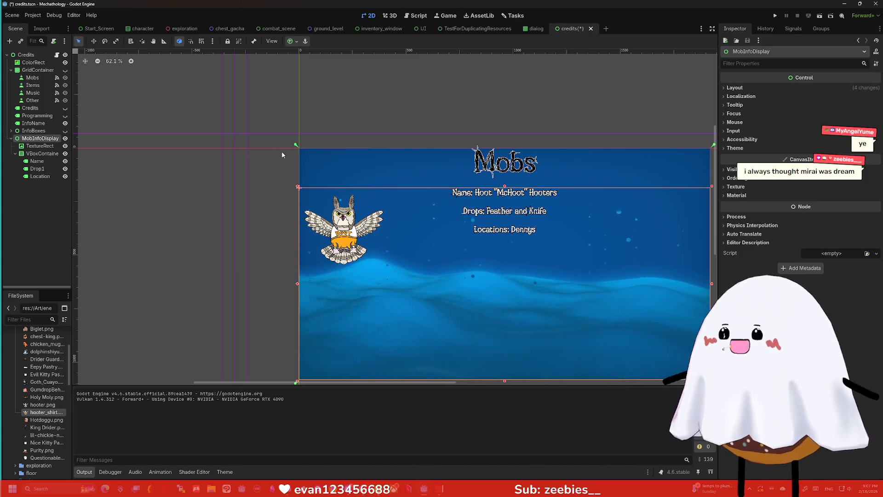
{"action": "left_click", "coordinate": [40, 176]}
{"action": "scroll", "coordinate": [561, 219], "scroll_direction": "up", "scroll_amount": 5}
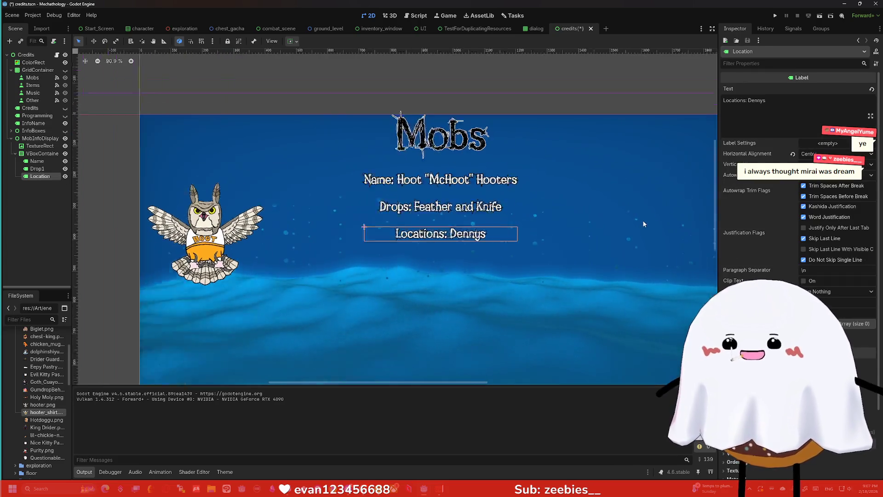
{"action": "scroll", "coordinate": [561, 222], "scroll_direction": "left", "scroll_amount": 2}
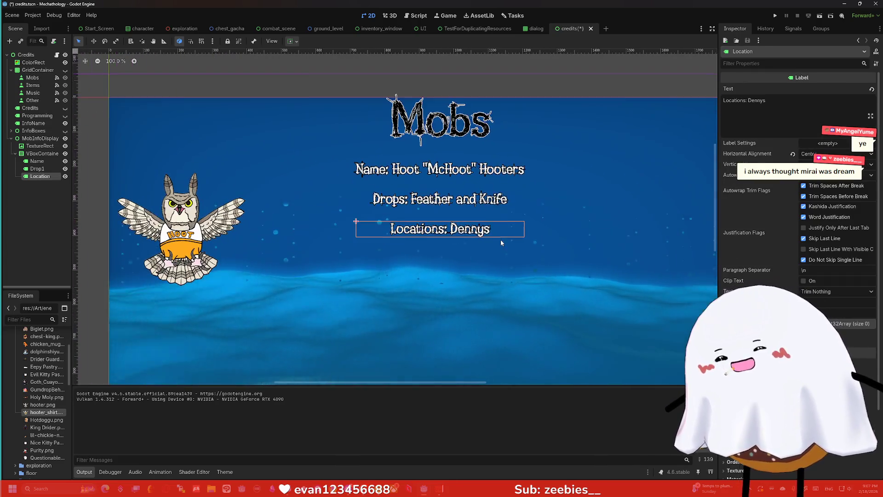
{"action": "left_click", "coordinate": [437, 146]}
{"action": "left_click", "coordinate": [437, 156]}
- Drag the mob info panel's top edge down on the canvas to shift its contents lower
{"action": "left_click", "coordinate": [40, 138]}
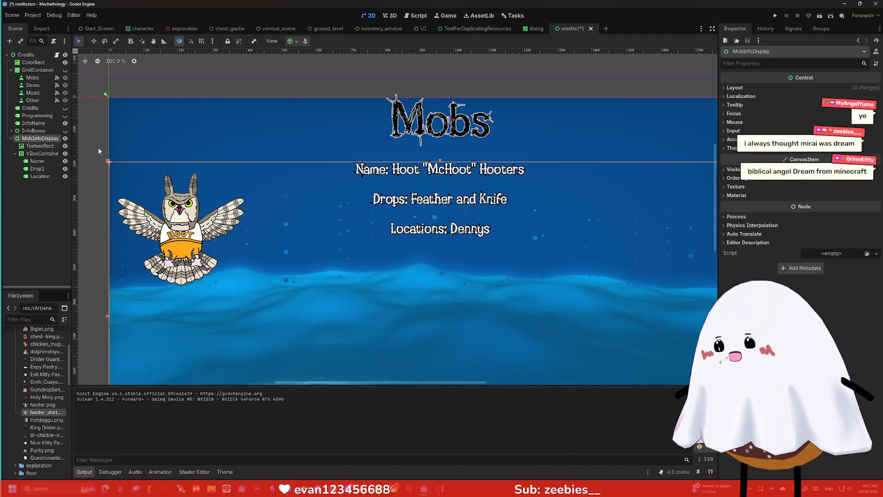
{"action": "scroll", "coordinate": [444, 162], "scroll_direction": "down", "scroll_amount": 4}
{"action": "left_click_drag", "start_coordinate": [442, 162], "coordinate": [442, 195]}
{"action": "scroll", "coordinate": [418, 243], "scroll_direction": "up", "scroll_amount": 3}
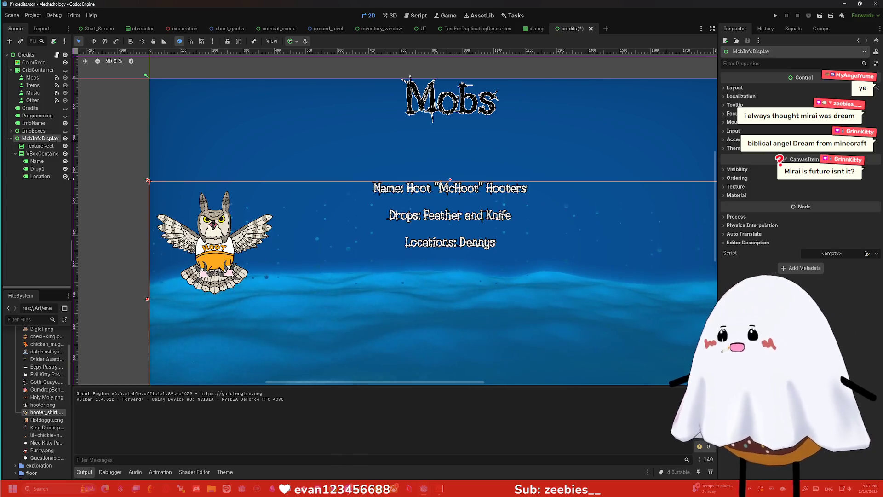
{"action": "left_click", "coordinate": [386, 242]}
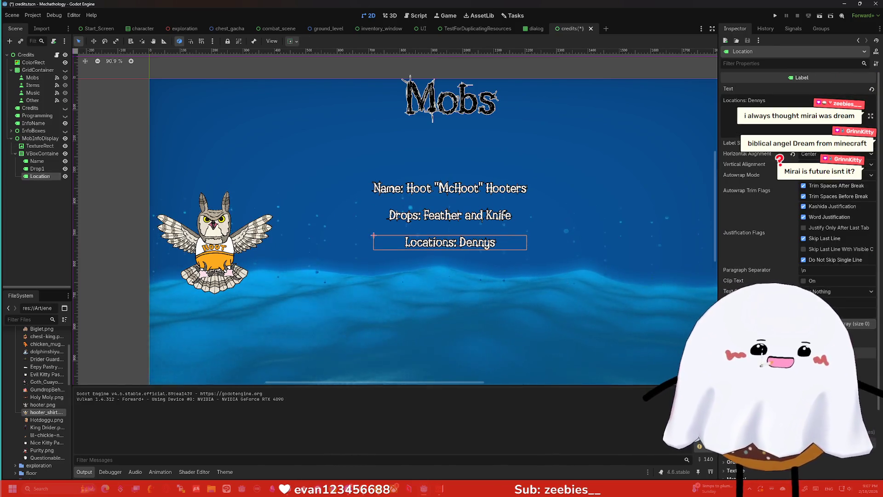
{"action": "key", "text": "super+2"}
- Search Google for 'what is mirai', view the AI Overview sources, then close Chrome
{"action": "type", "text": "what m"}
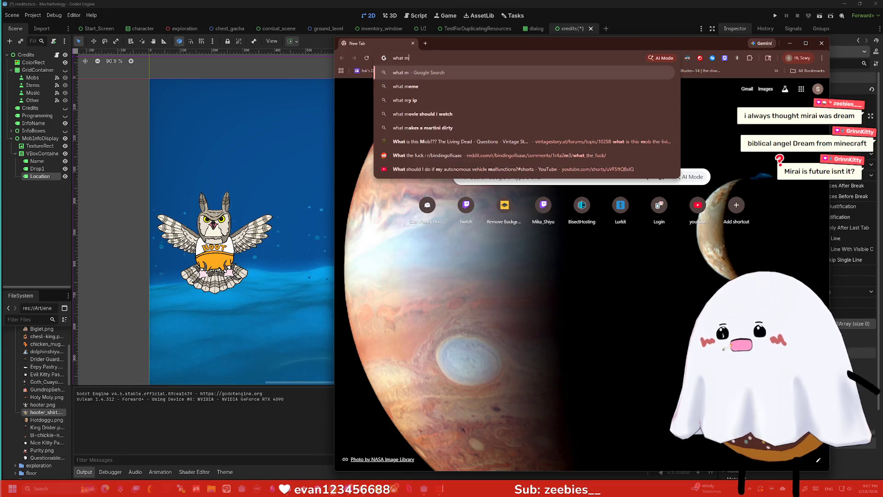
{"action": "key", "text": "BackSpace"}
{"action": "type", "text": "is mirai"}
{"action": "key", "text": "Return"}
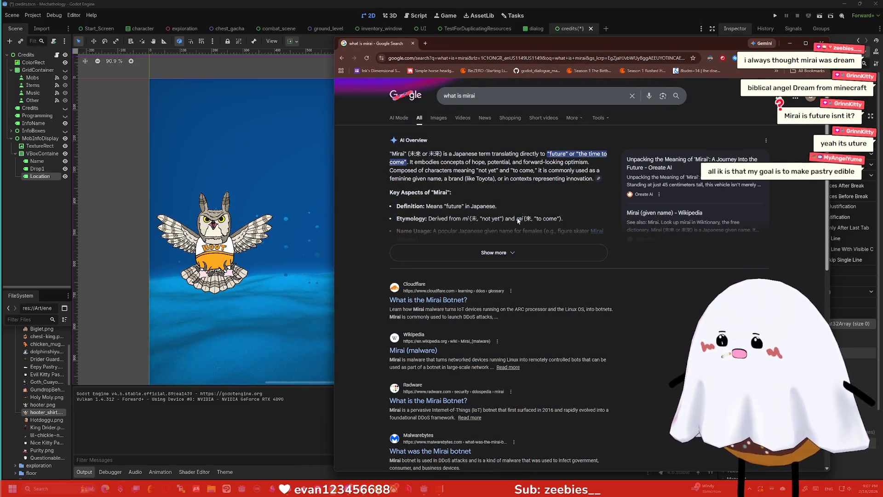
{"action": "left_click", "coordinate": [598, 178]}
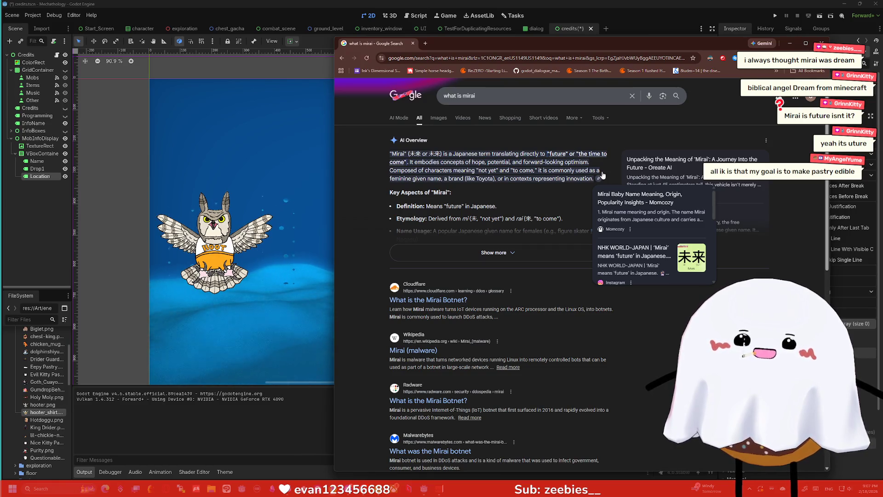
{"action": "left_click", "coordinate": [822, 43]}
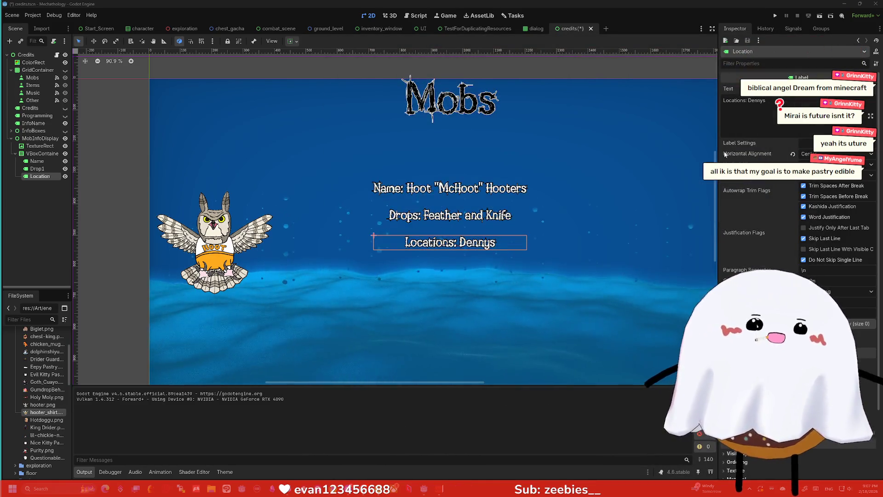
- Duplicate the Locations label and change the copy's text to 'Attacks: ??? and ???'
{"action": "left_click", "coordinate": [577, 225]}
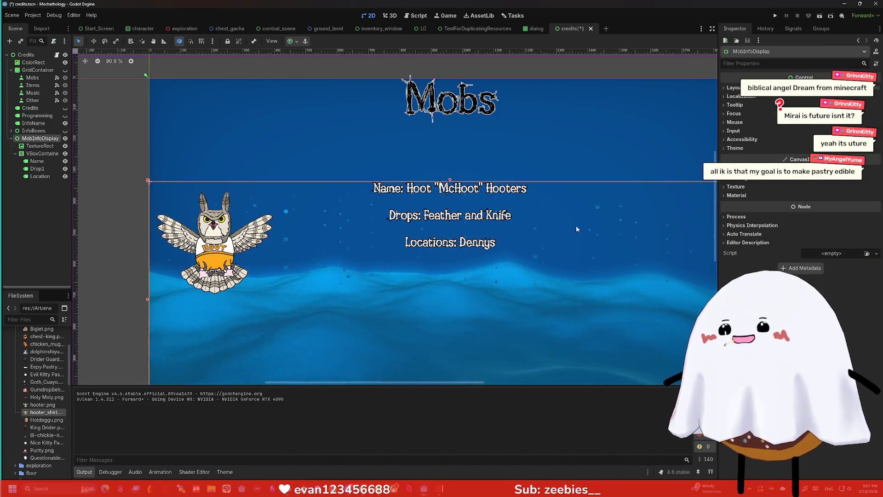
{"action": "scroll", "coordinate": [576, 226], "scroll_direction": "down", "scroll_amount": 5}
{"action": "scroll", "coordinate": [464, 214], "scroll_direction": "up", "scroll_amount": 4}
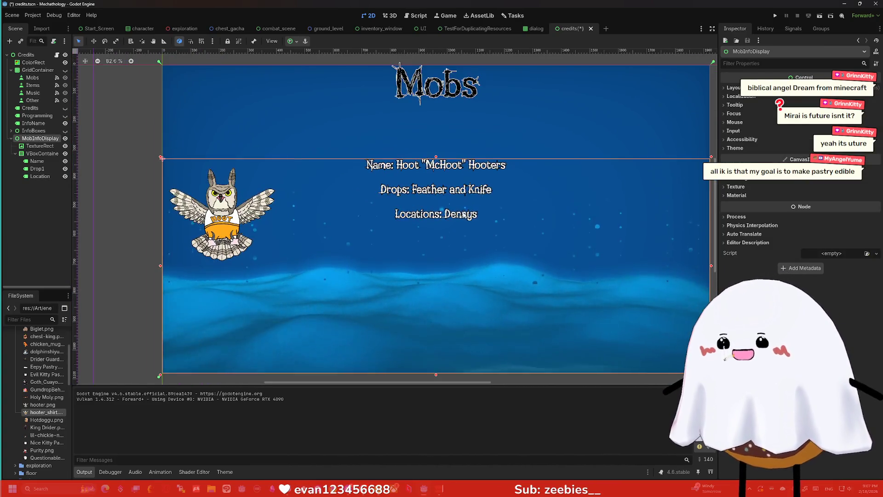
{"action": "left_click", "coordinate": [40, 176]}
{"action": "key", "text": "ctrl+d"}
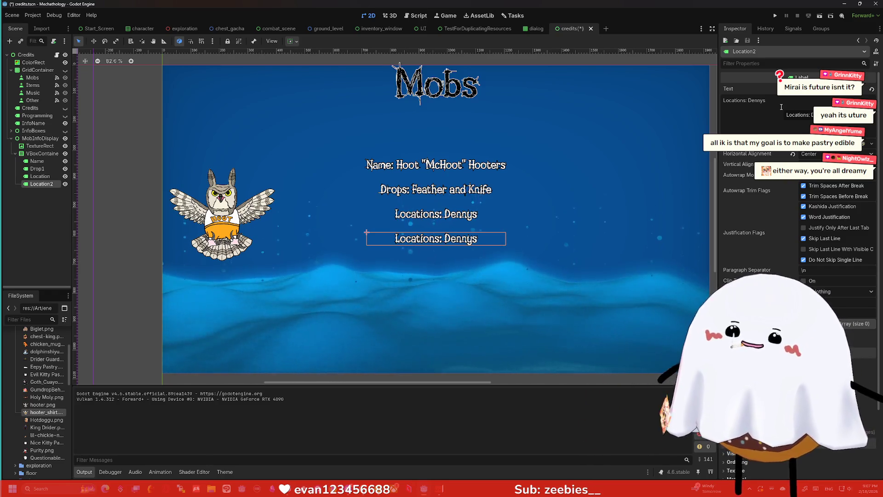
{"action": "left_click_drag", "start_coordinate": [766, 100], "coordinate": [685, 102]}
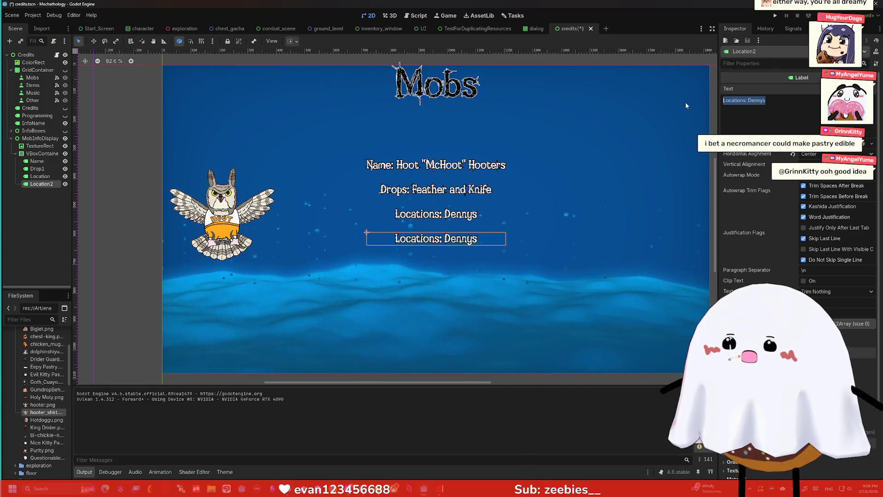
{"action": "type", "text": "Att"}
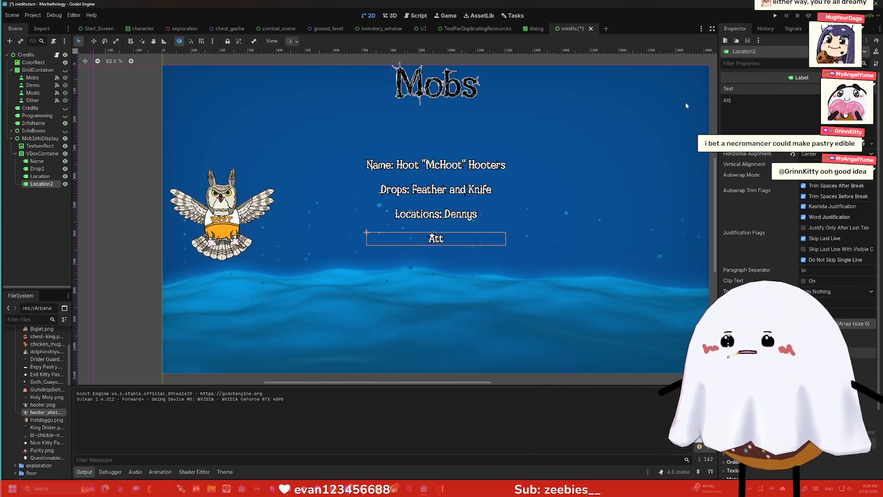
{"action": "type", "text": "acks: ??? a"}
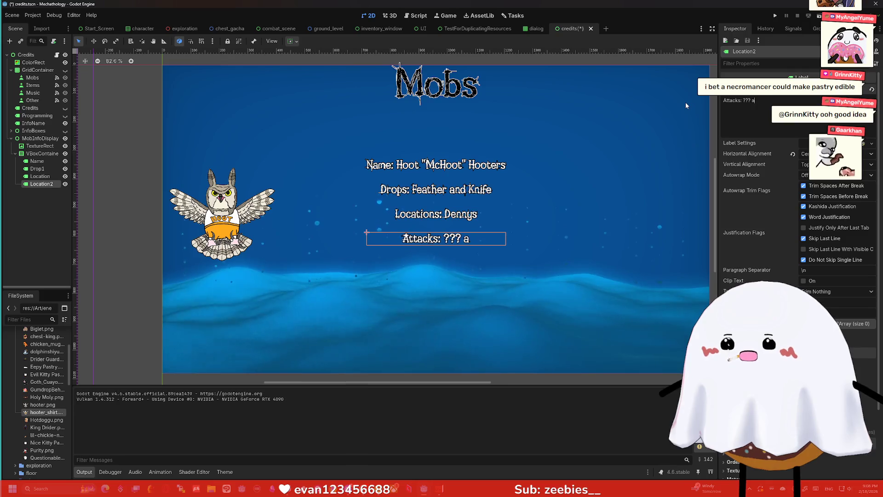
{"action": "type", "text": "nd ???"}
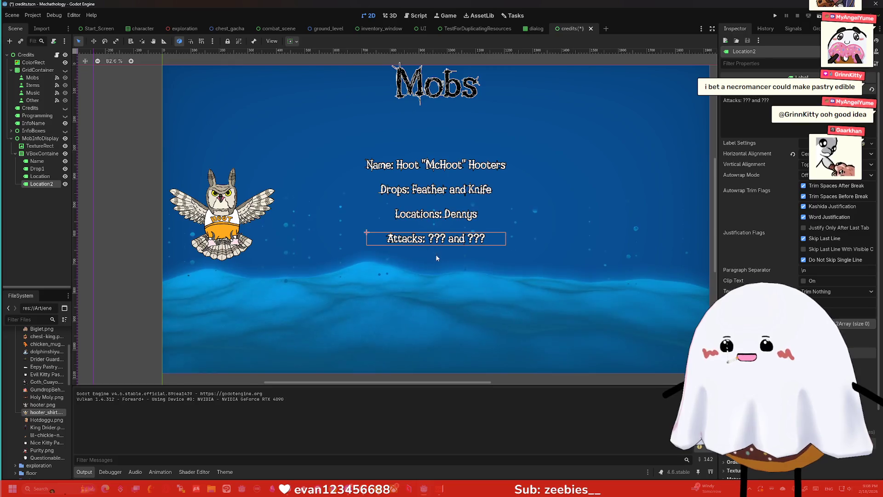
{"action": "left_click", "coordinate": [414, 228]}
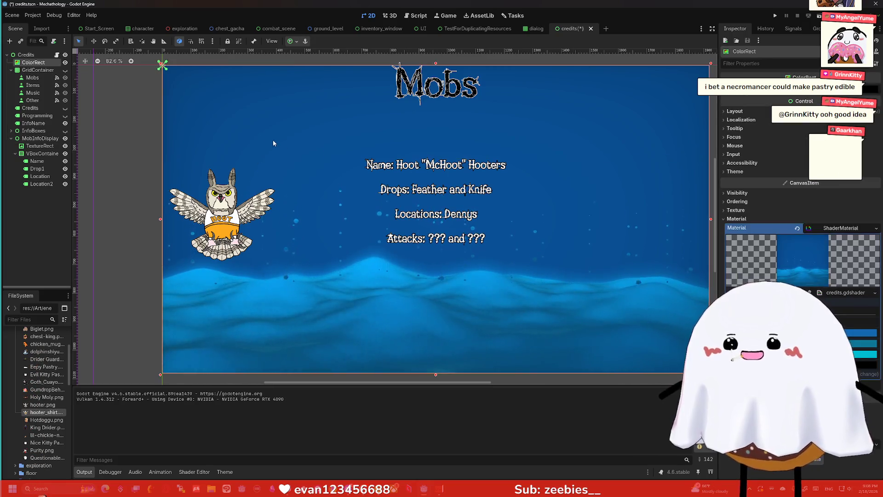
- Check the Name, Drops and owl nodes, then duplicate the Attacks label with Ctrl+D
{"action": "left_click", "coordinate": [446, 171]}
{"action": "left_click", "coordinate": [424, 191]}
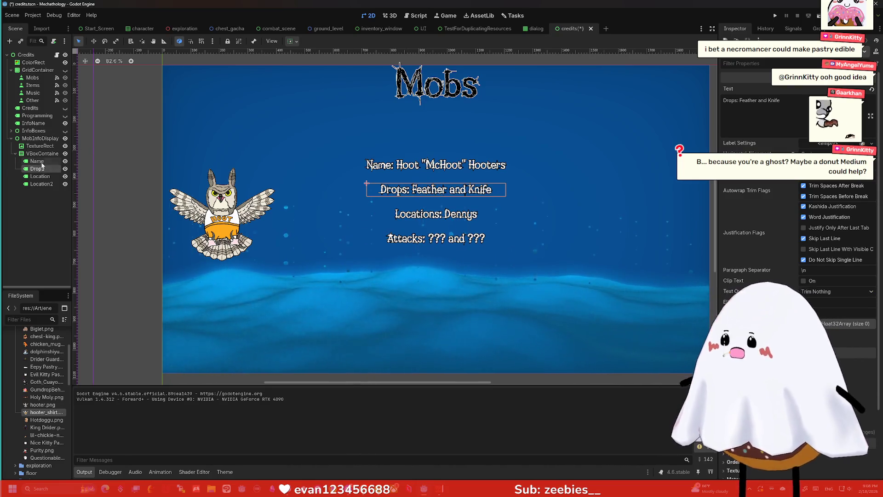
{"action": "left_click", "coordinate": [41, 153]}
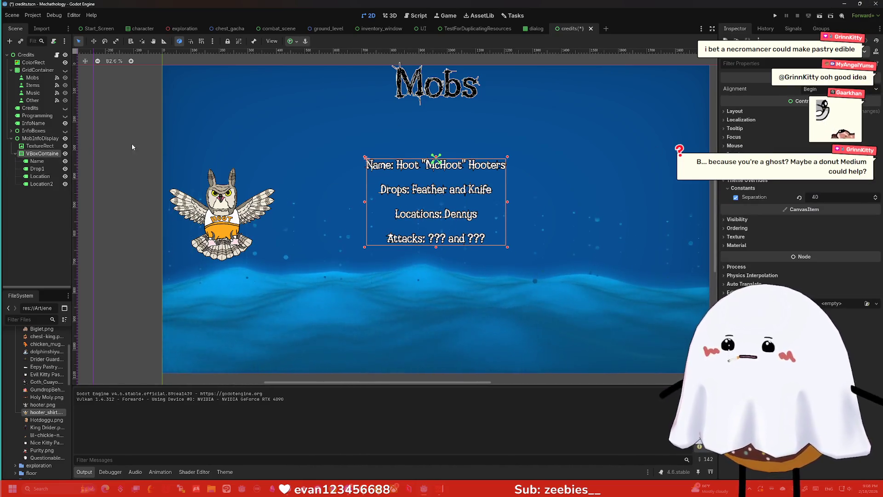
{"action": "left_click", "coordinate": [40, 146]}
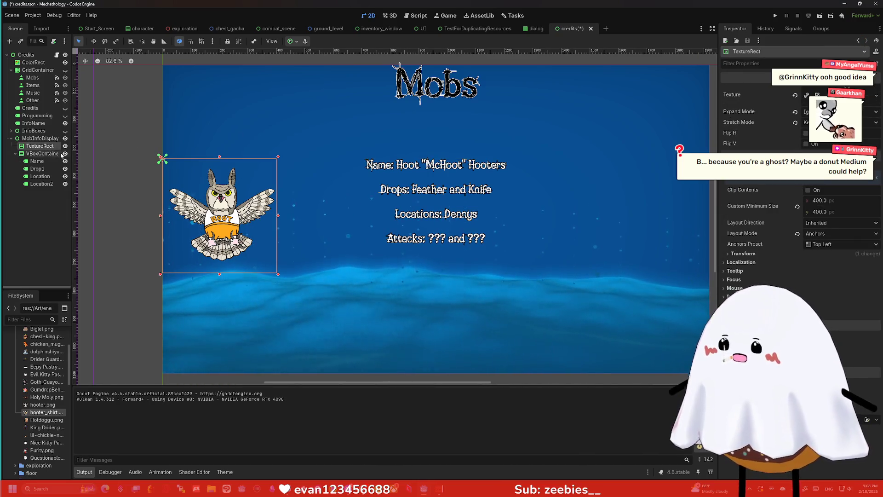
{"action": "left_click", "coordinate": [40, 184]}
{"action": "left_click", "coordinate": [42, 154]}
{"action": "left_click", "coordinate": [40, 183]}
{"action": "key", "text": "ctrl+d"}
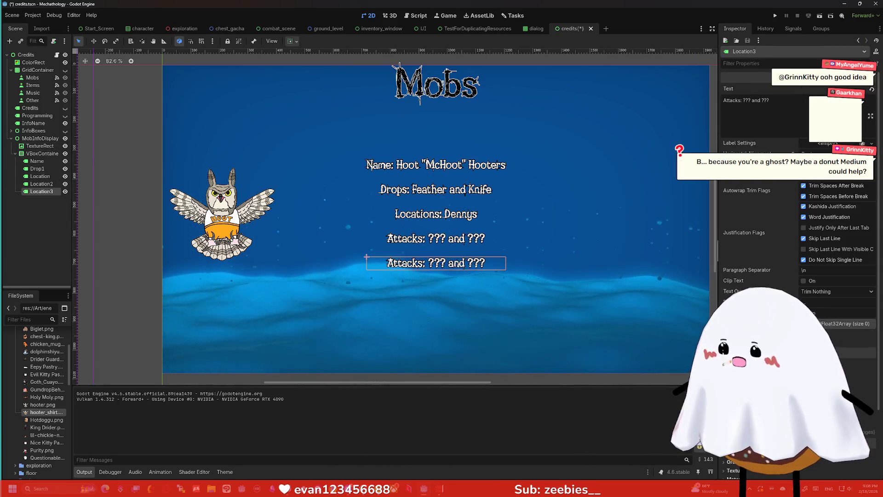
- Change the copied label's text to 'Level Range: 6 to 12'
{"action": "left_click", "coordinate": [788, 106]}
{"action": "key", "text": "ctrl+a"}
{"action": "type", "text": "Le"}
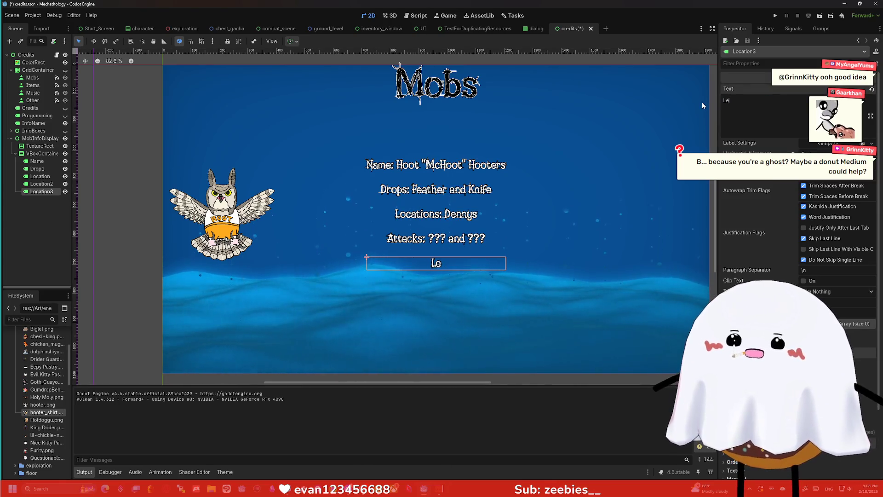
{"action": "type", "text": "vel Range: ??"}
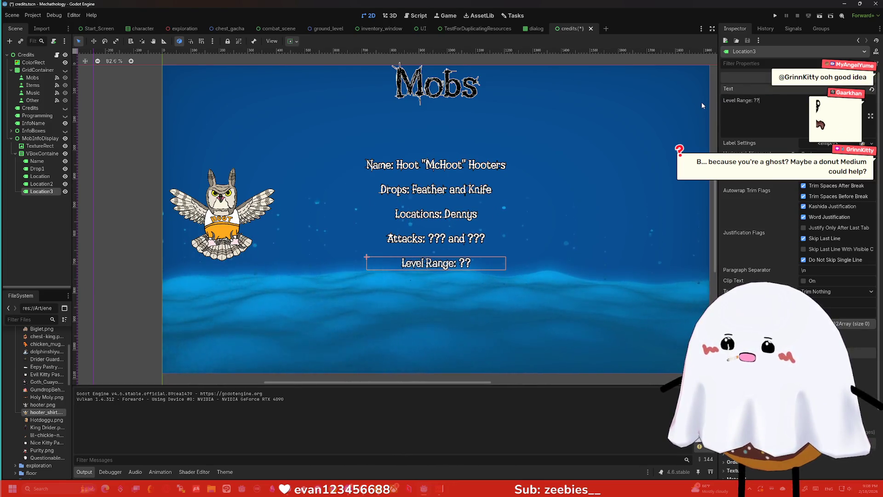
{"action": "key", "text": "BackSpace"}
{"action": "key", "text": "BackSpace"}
{"action": "type", "text": "6 and 12"}
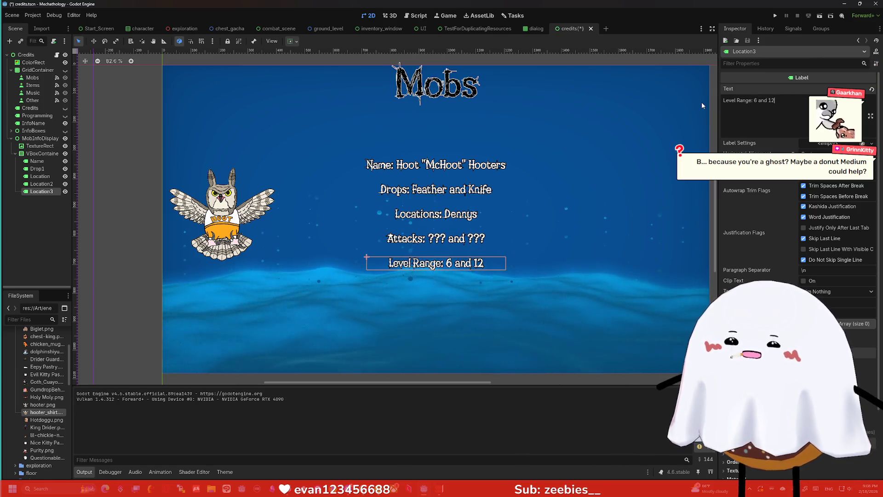
{"action": "left_click", "coordinate": [673, 185]}
{"action": "left_click", "coordinate": [473, 261]}
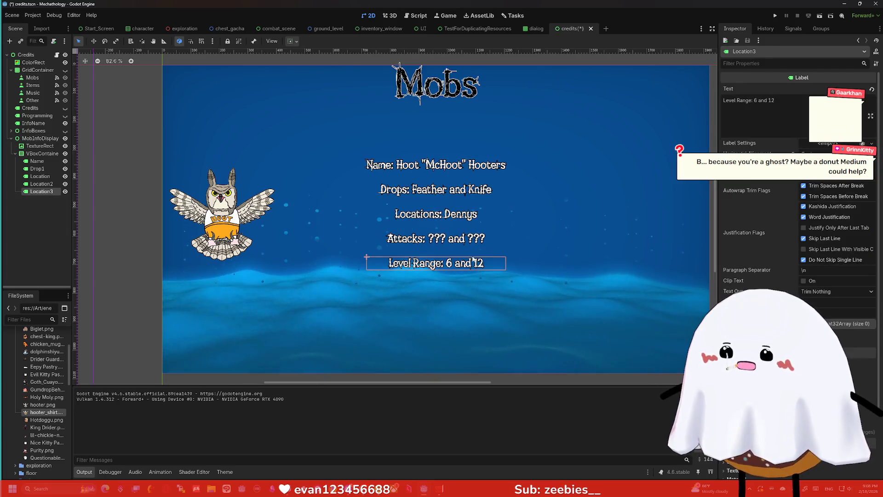
{"action": "double_click", "coordinate": [765, 103]}
{"action": "type", "text": "to"}
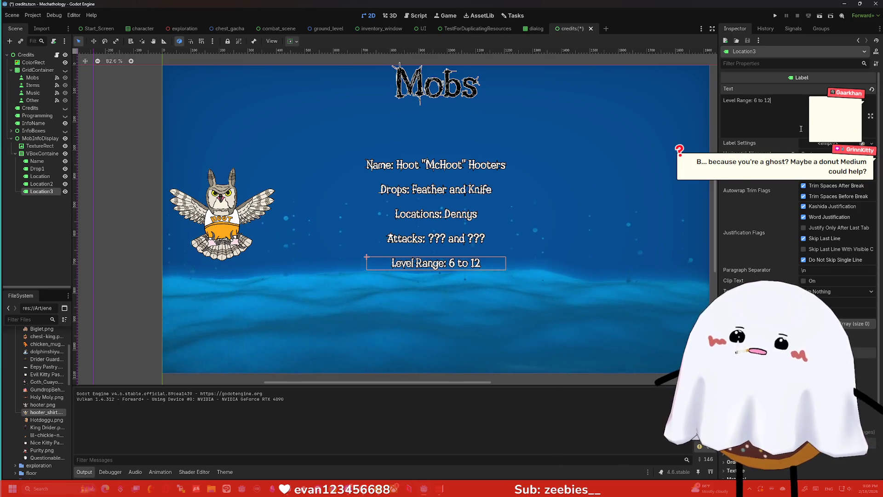
{"action": "left_click", "coordinate": [626, 250]}
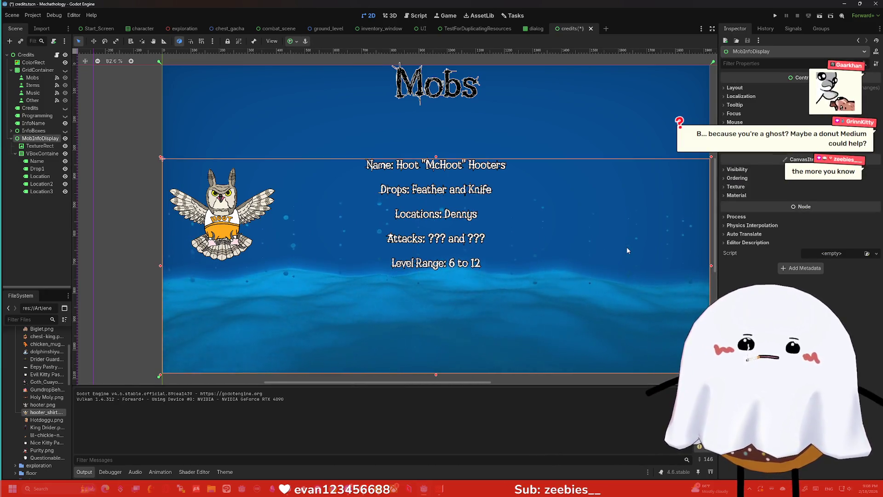
- Prefix Location3's text with 'Known' so it reads 'Known Level Range: 6 to 12'
{"action": "left_click", "coordinate": [39, 153]}
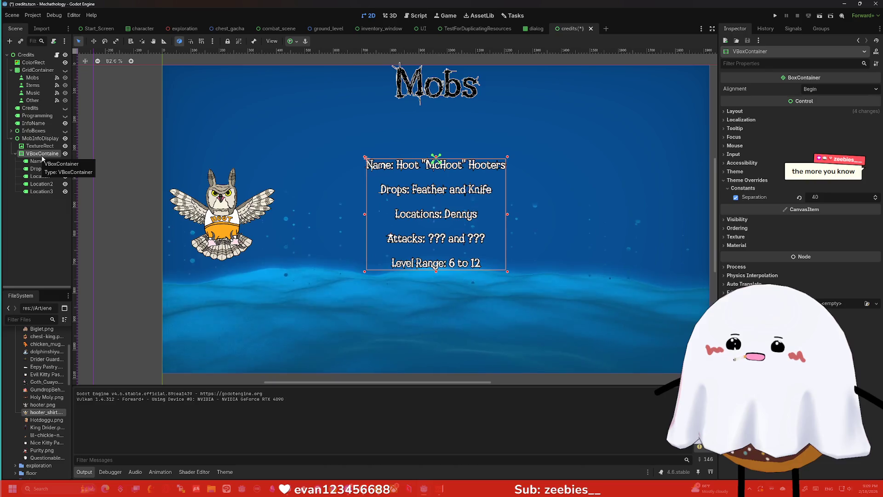
{"action": "left_click", "coordinate": [40, 176]}
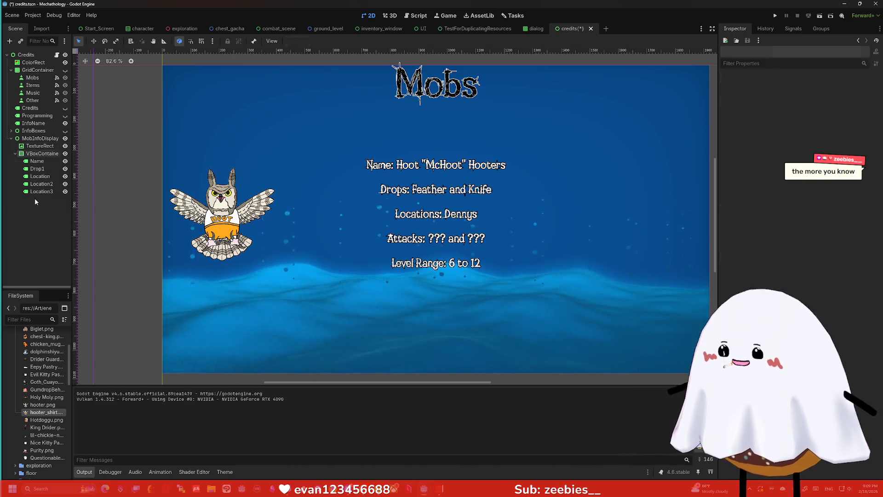
{"action": "left_click", "coordinate": [42, 191]}
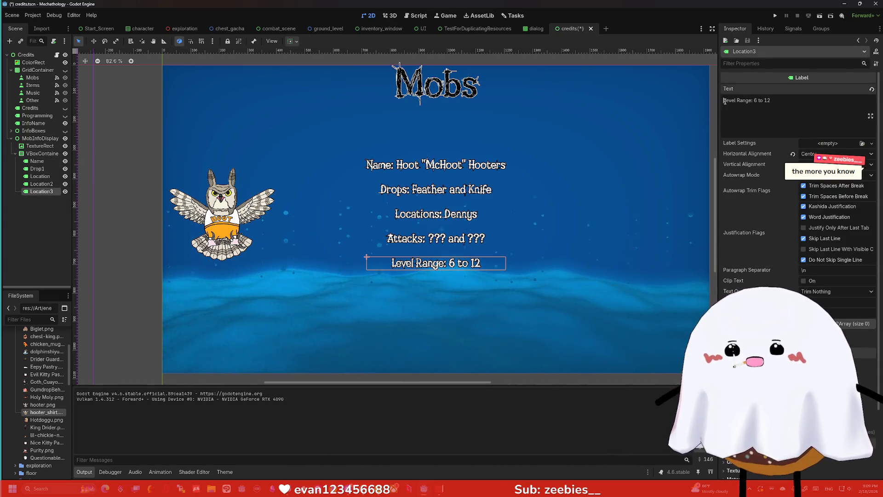
{"action": "type", "text": "Known"}
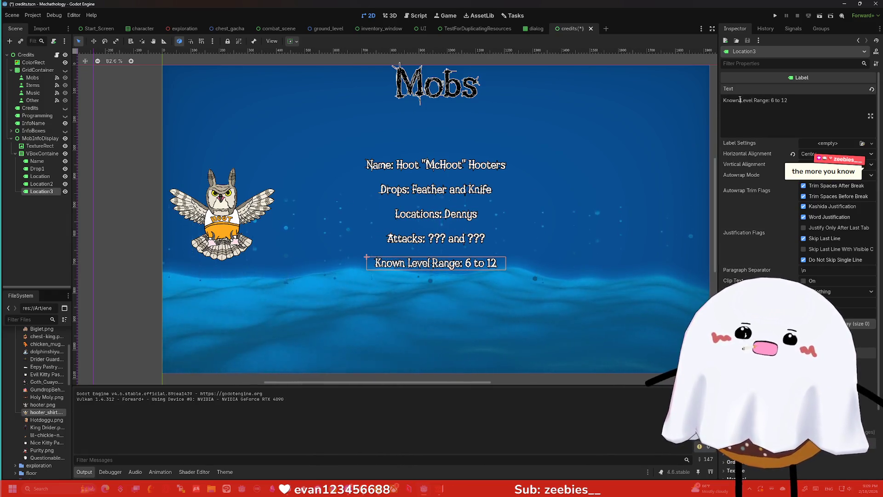
{"action": "key", "text": "BackSpace"}
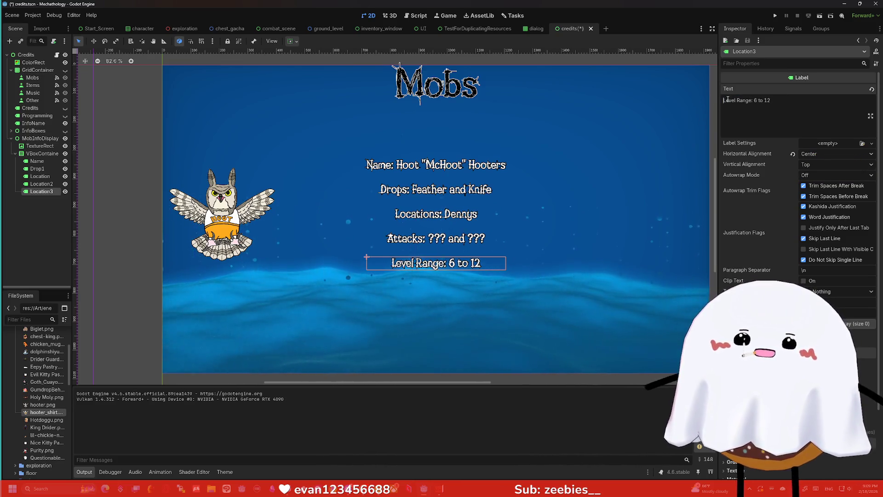
{"action": "type", "text": "Known"}
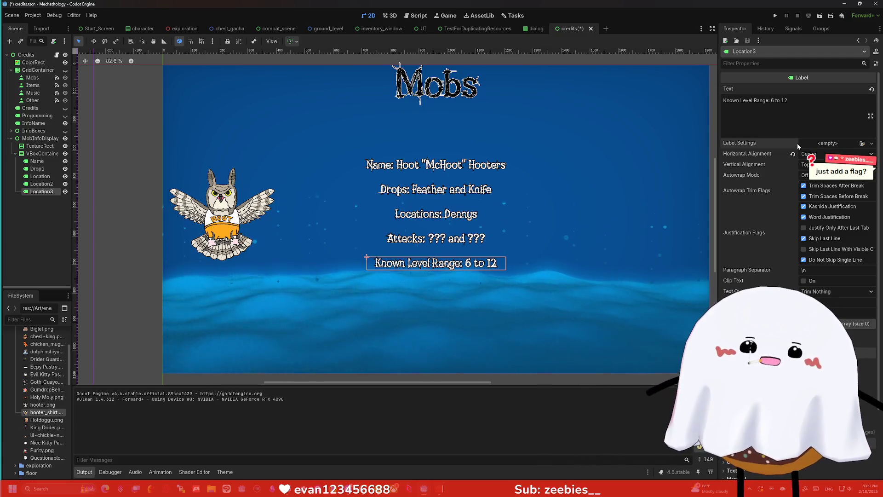
{"action": "left_click", "coordinate": [769, 123]}
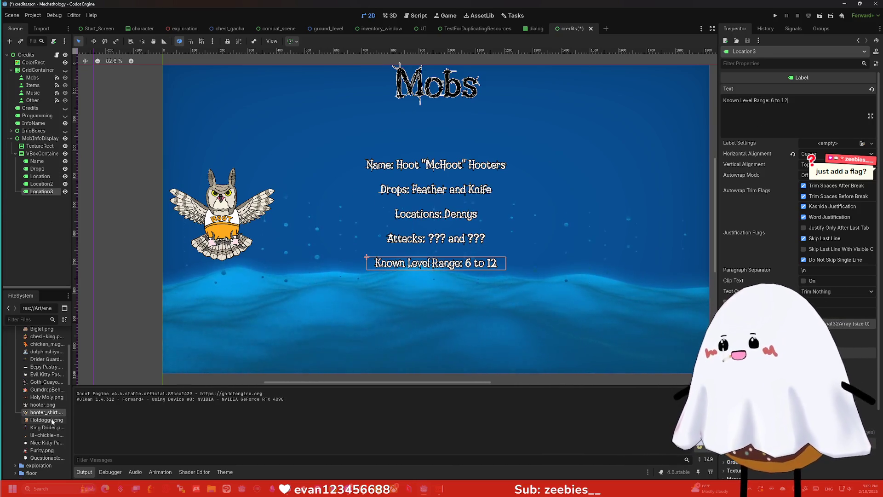
- Open the Drider_Guard.tres enemy resource and expand its Stats, Attacks and Items sections
{"action": "scroll", "coordinate": [48, 414], "scroll_direction": "down", "scroll_amount": 5}
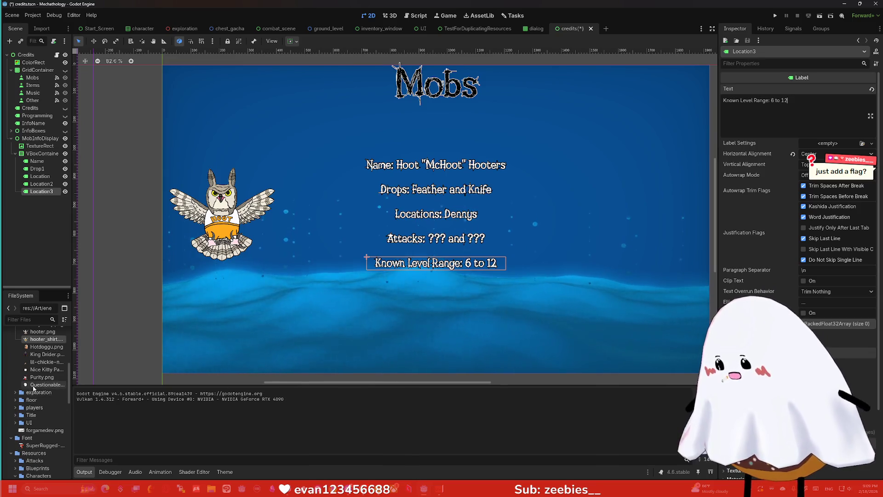
{"action": "scroll", "coordinate": [37, 409], "scroll_direction": "down", "scroll_amount": 8}
{"action": "double_click", "coordinate": [46, 423]}
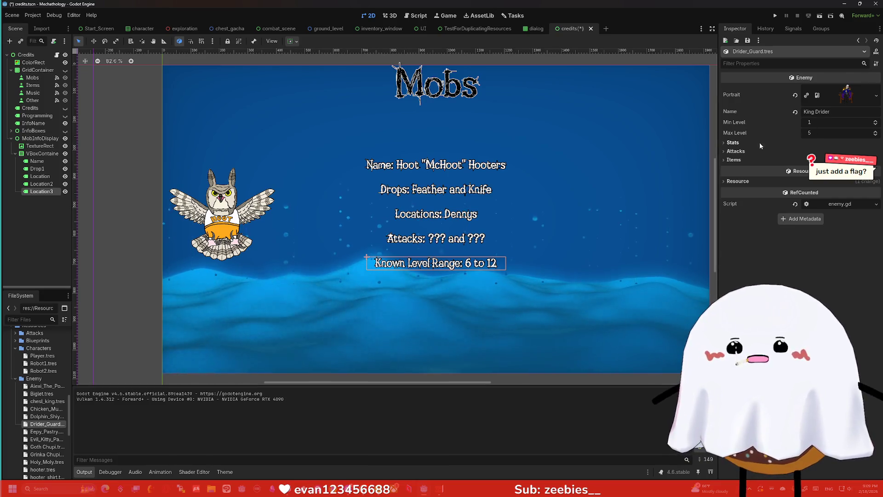
{"action": "left_click", "coordinate": [732, 142]}
{"action": "left_click", "coordinate": [736, 204]}
{"action": "left_click", "coordinate": [733, 233]}
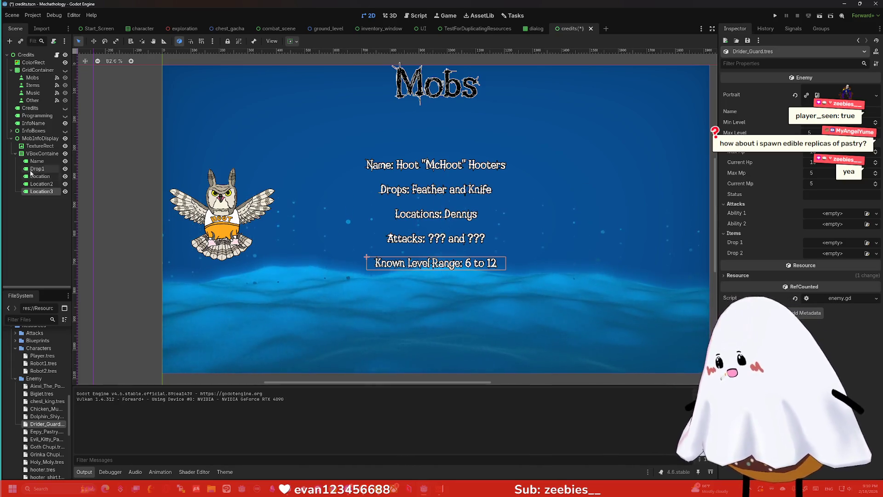
{"action": "left_click", "coordinate": [39, 192]}
- Rename the Location2 label node to Attacks and the Location3 node to Levels
{"action": "left_click", "coordinate": [40, 185]}
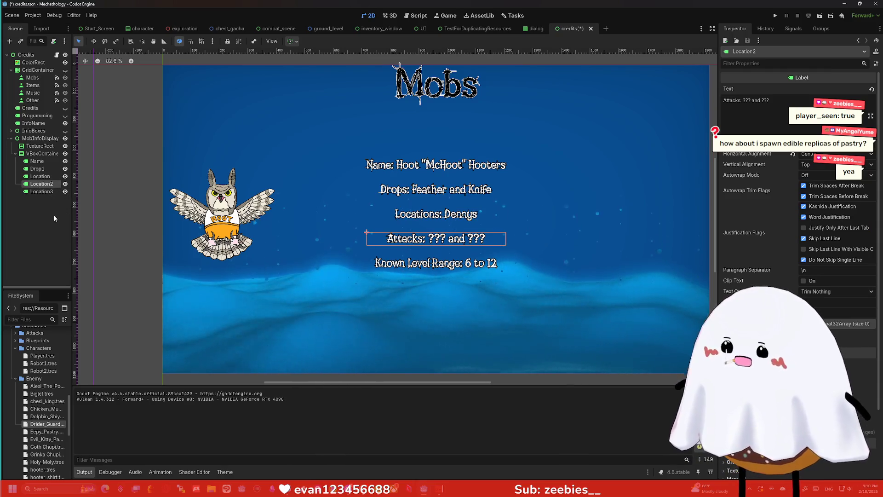
{"action": "key", "text": "F2"}
{"action": "type", "text": "Attacks"}
{"action": "key", "text": "Return"}
{"action": "double_click", "coordinate": [38, 191]}
{"action": "type", "text": "Levels"}
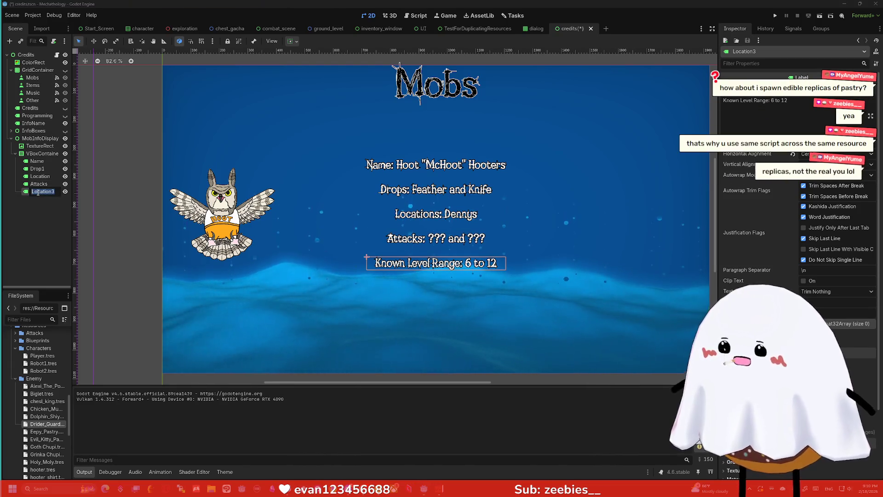
{"action": "key", "text": "Return"}
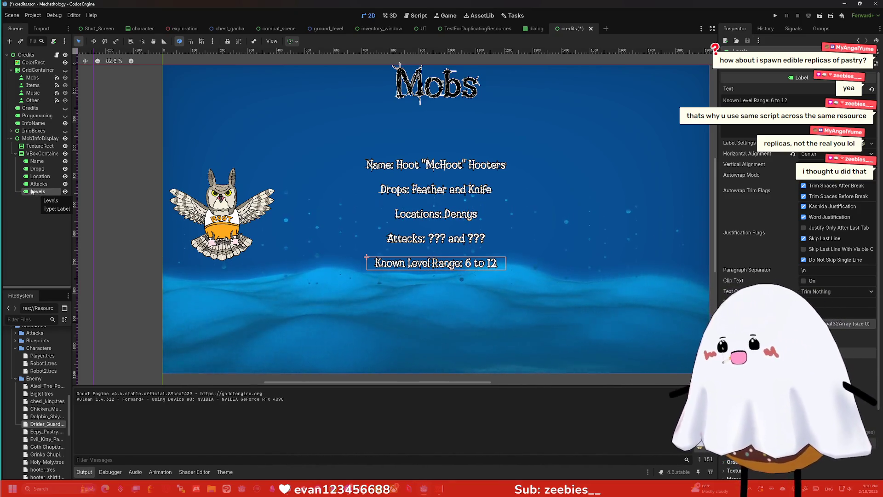
{"action": "double_click", "coordinate": [34, 190]}
{"action": "key", "text": "Return"}
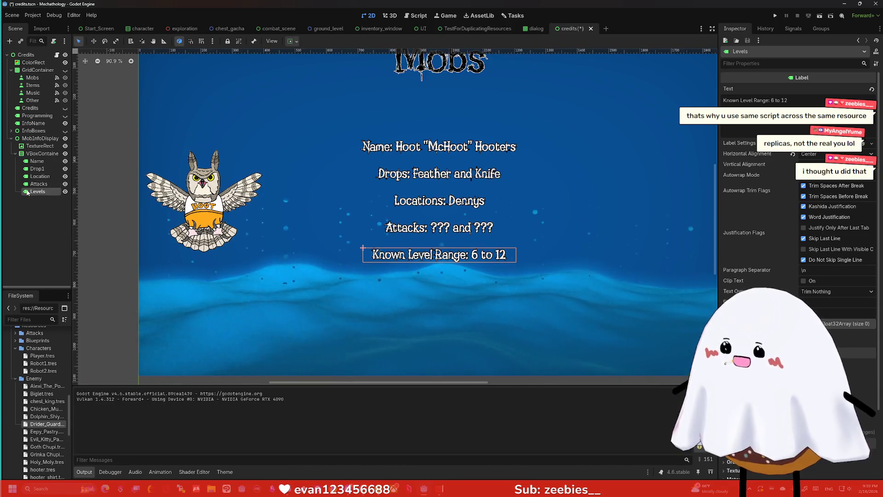
- Collapse the VBoxContainer that holds the mob info labels
{"action": "scroll", "coordinate": [290, 189], "scroll_direction": "down", "scroll_amount": 1}
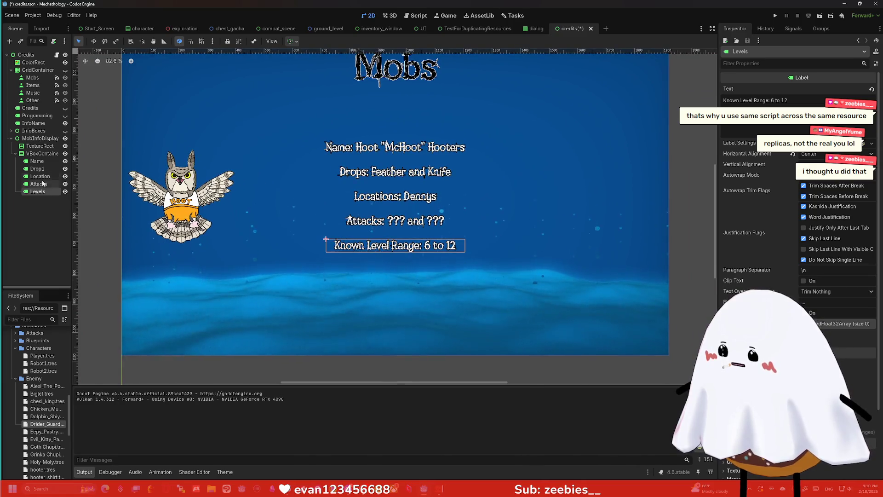
{"action": "left_click", "coordinate": [28, 155]}
{"action": "left_click", "coordinate": [15, 153]}
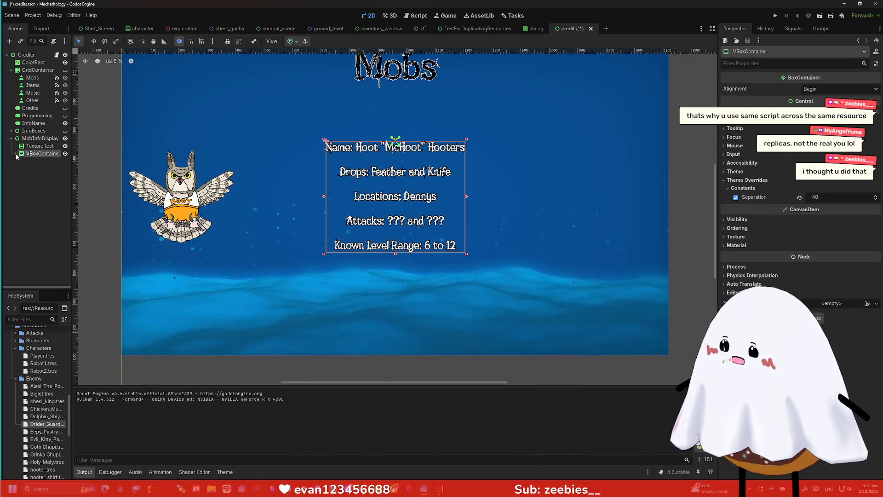
- Add a Label child to MobInfoDisplay, anchored at bottom centre
{"action": "left_click", "coordinate": [40, 138]}
{"action": "key", "text": "ctrl+a"}
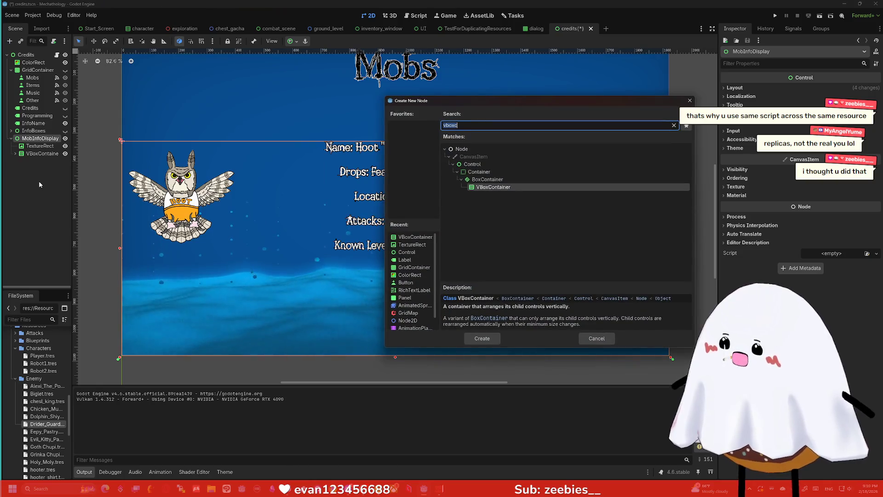
{"action": "type", "text": "Label"}
{"action": "key", "text": "Return"}
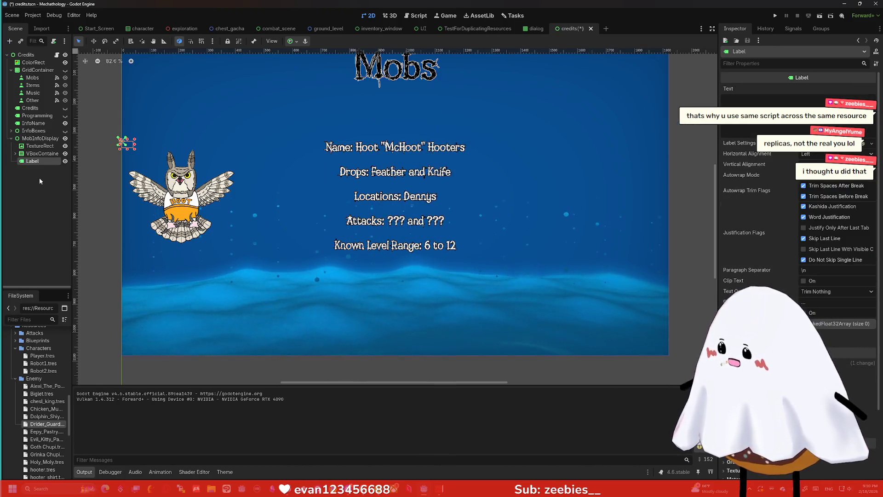
{"action": "left_click", "coordinate": [290, 41]}
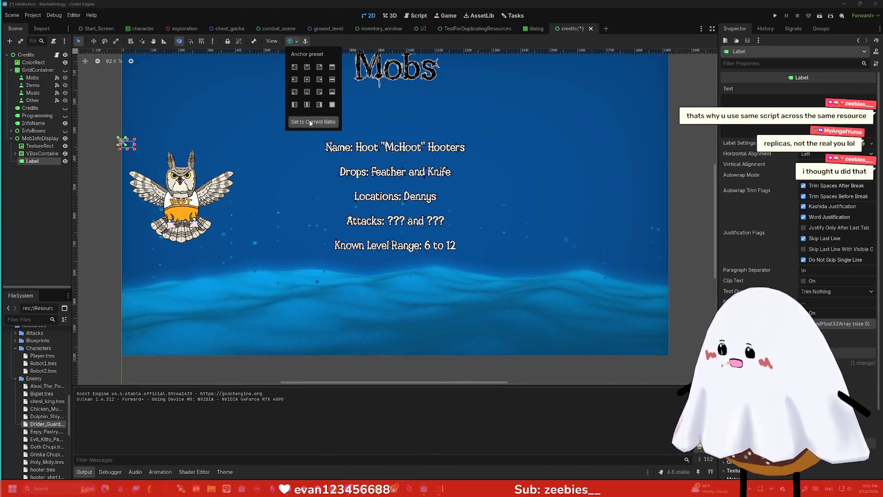
{"action": "left_click", "coordinate": [307, 92]}
- Duplicate the Location label and move the Location2 copy directly under MobInfoDisplay
{"action": "left_click", "coordinate": [16, 154]}
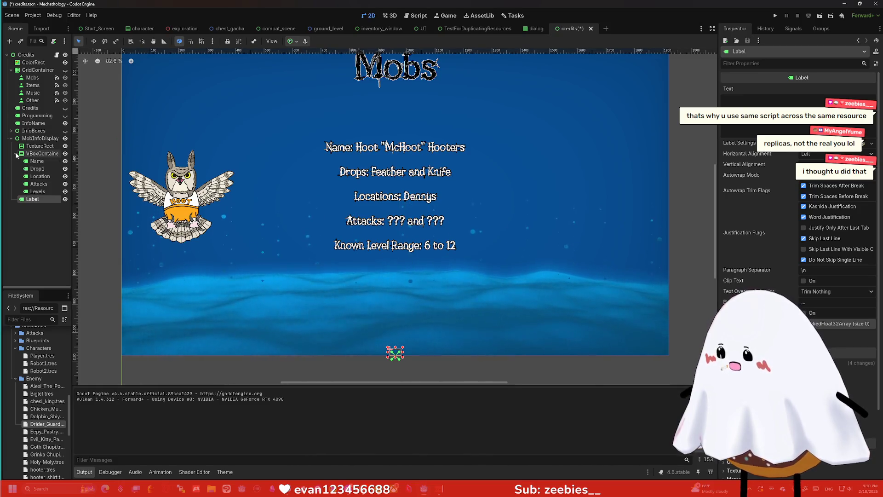
{"action": "left_click", "coordinate": [43, 176]}
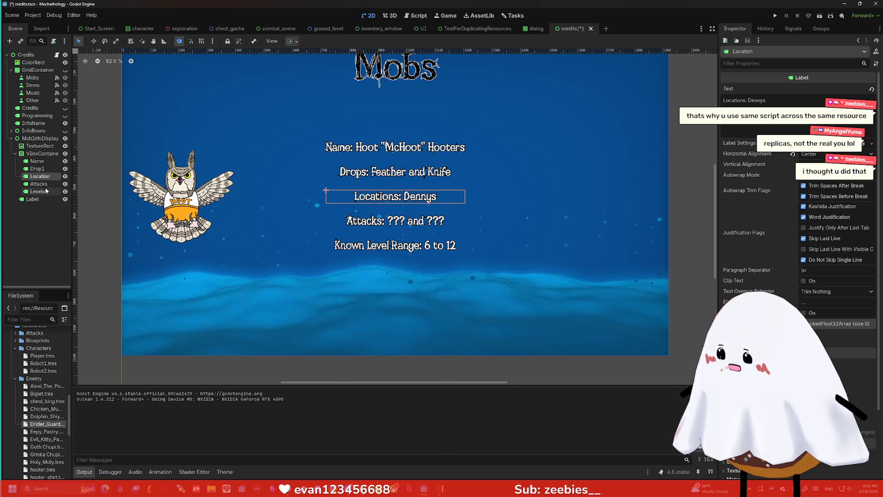
{"action": "key", "text": "ctrl+d"}
{"action": "left_click_drag", "start_coordinate": [35, 151], "coordinate": [34, 141]}
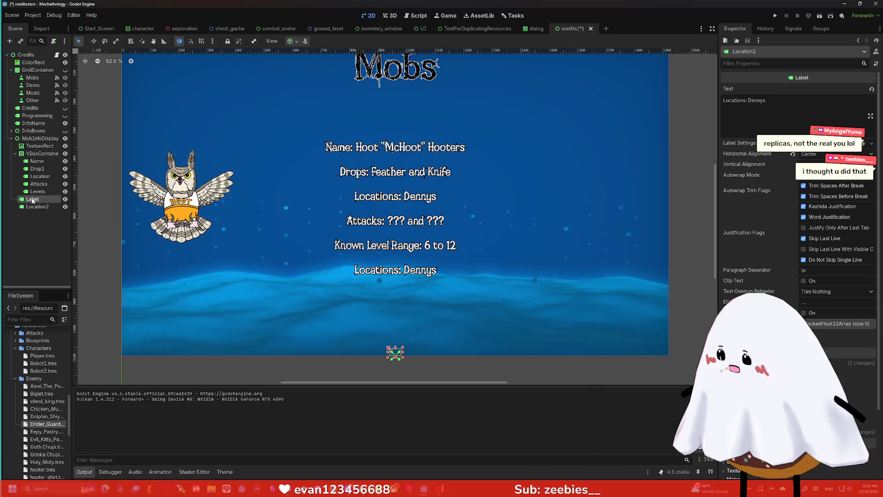
- Delete the unneeded empty Label node, leaving Location2 selected
{"action": "right_click", "coordinate": [32, 199]}
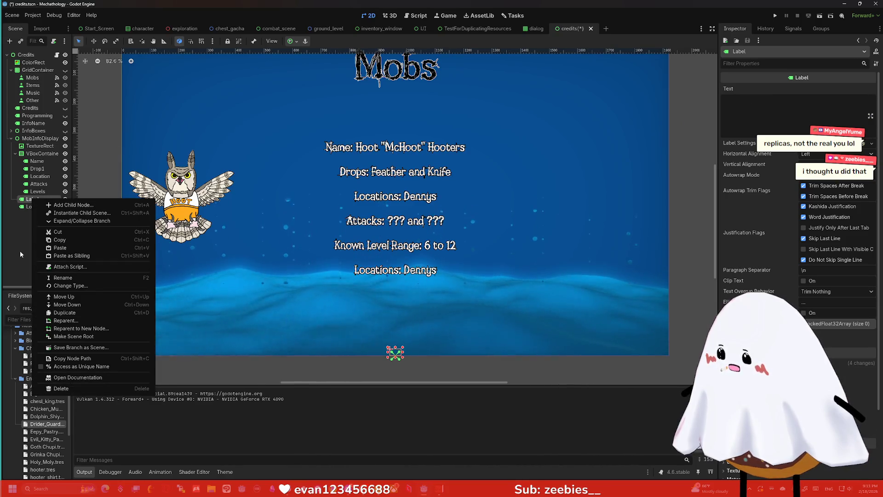
{"action": "key", "text": "Escape"}
{"action": "right_click", "coordinate": [34, 201]}
{"action": "left_click", "coordinate": [68, 389]}
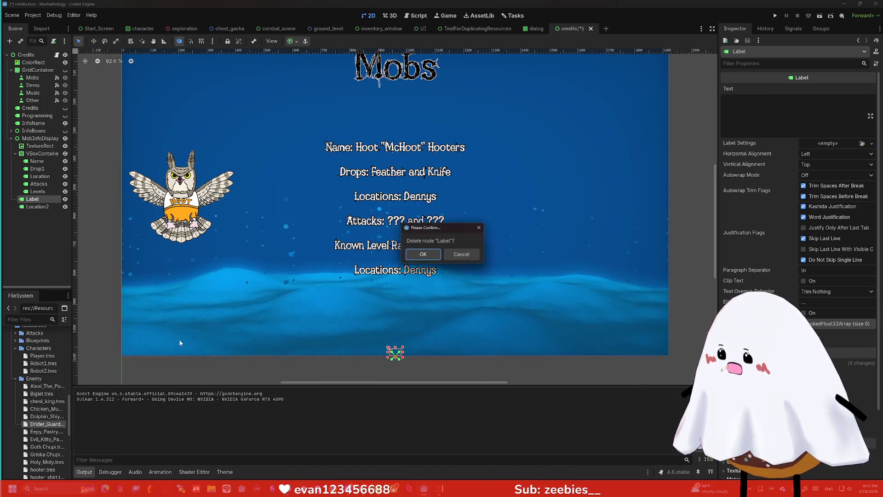
{"action": "key", "text": "Return"}
{"action": "left_click", "coordinate": [44, 198]}
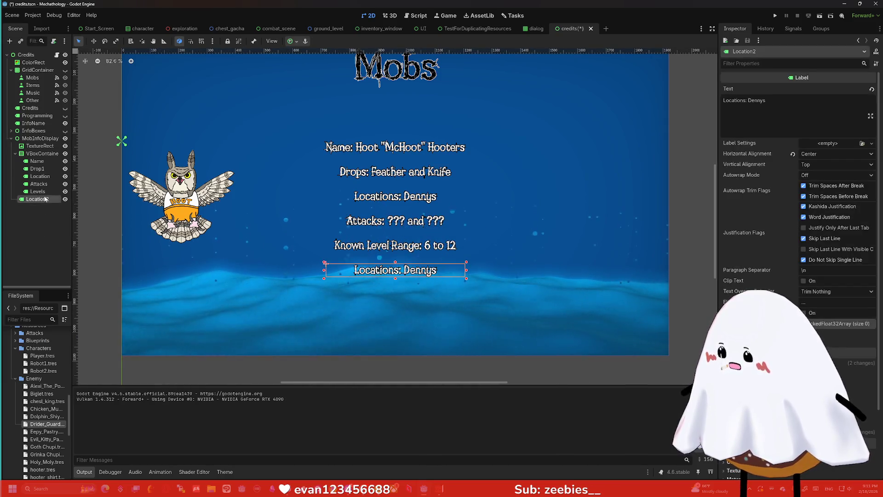
- Anchor Location2 at bottom centre and change its text to 'Art by:' plus the artist's handle
{"action": "left_click", "coordinate": [296, 41]}
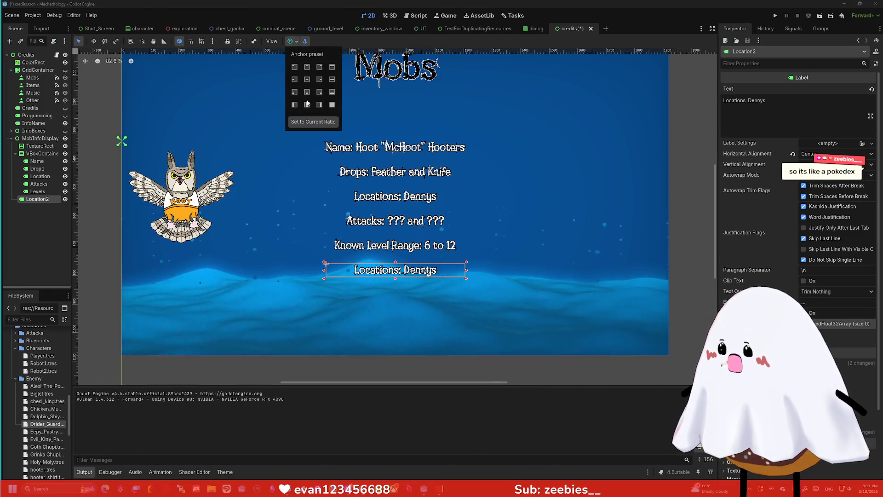
{"action": "left_click", "coordinate": [306, 93]}
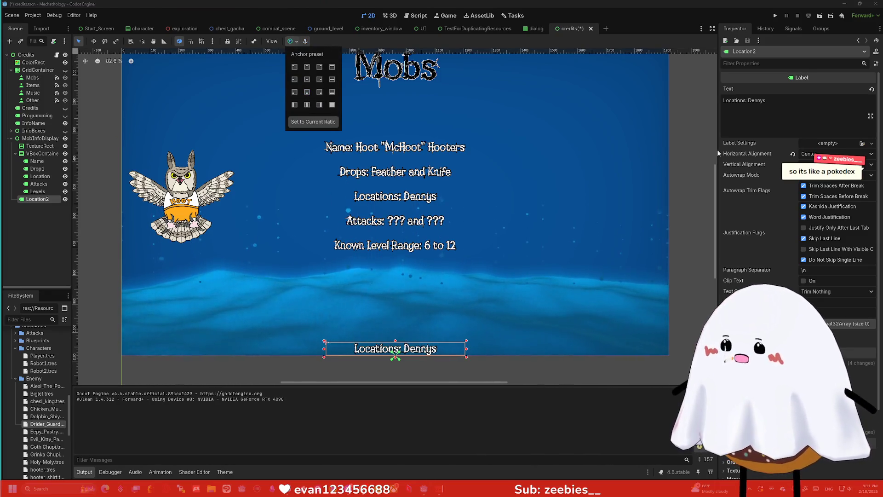
{"action": "triple_click", "coordinate": [745, 101]}
{"action": "type", "text": "Ar"}
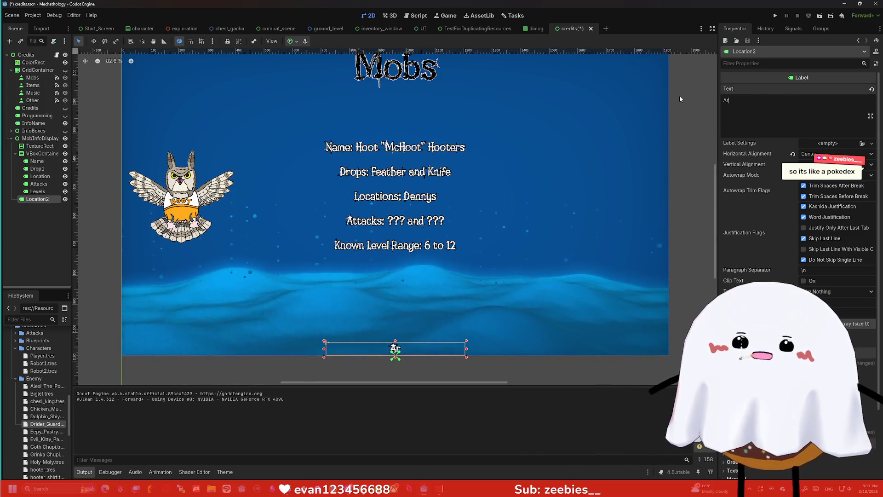
{"action": "type", "text": "t by:"}
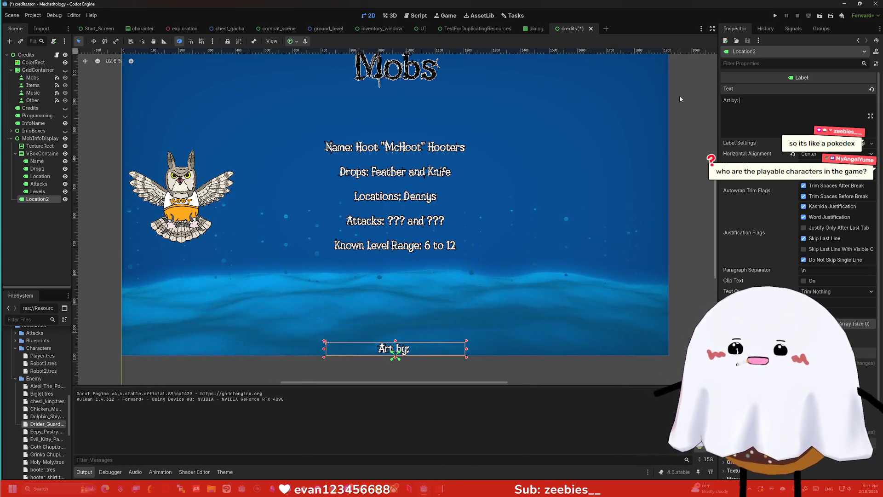
{"action": "type", "text": "Nightow"}
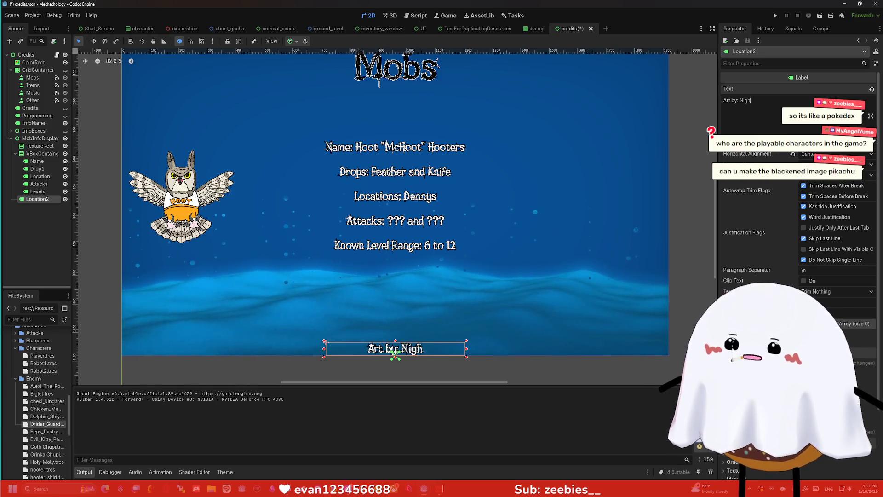
{"action": "key", "text": "BackSpace"}
{"action": "key", "text": "BackSpace"}
{"action": "type", "text": "Owlz_"}
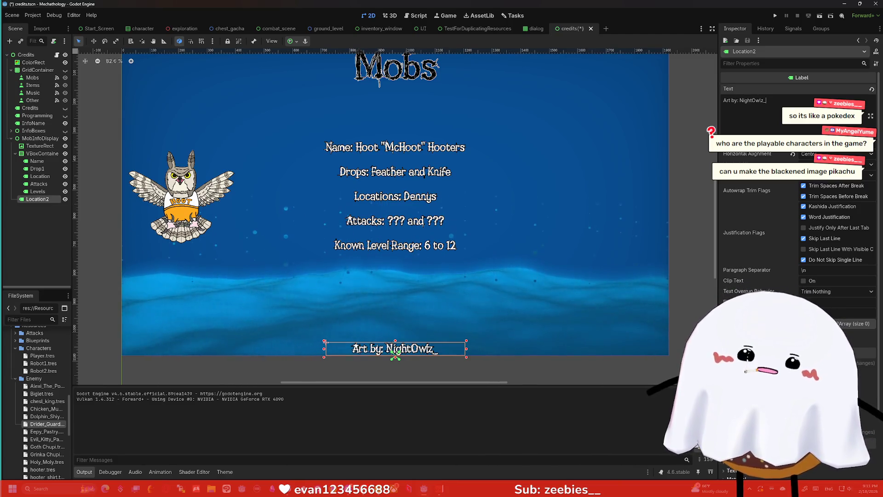
{"action": "left_click", "coordinate": [158, 205]}
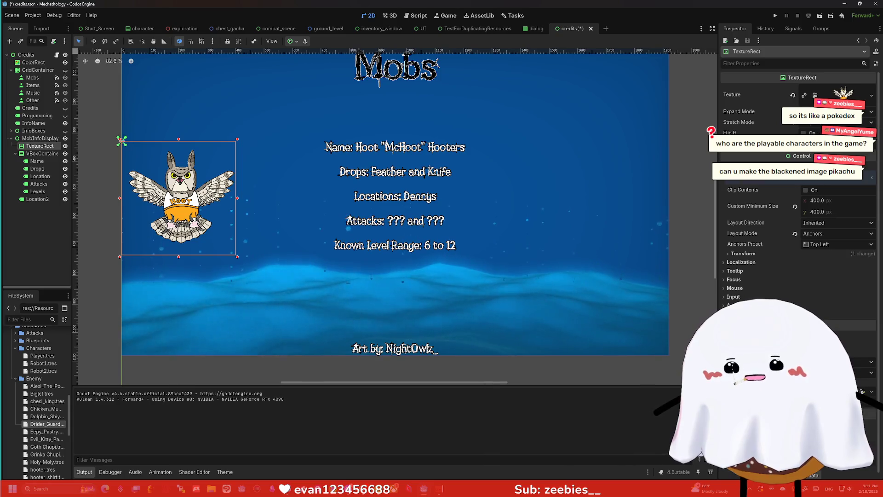
{"action": "scroll", "coordinate": [800, 230], "scroll_direction": "down", "scroll_amount": 1}
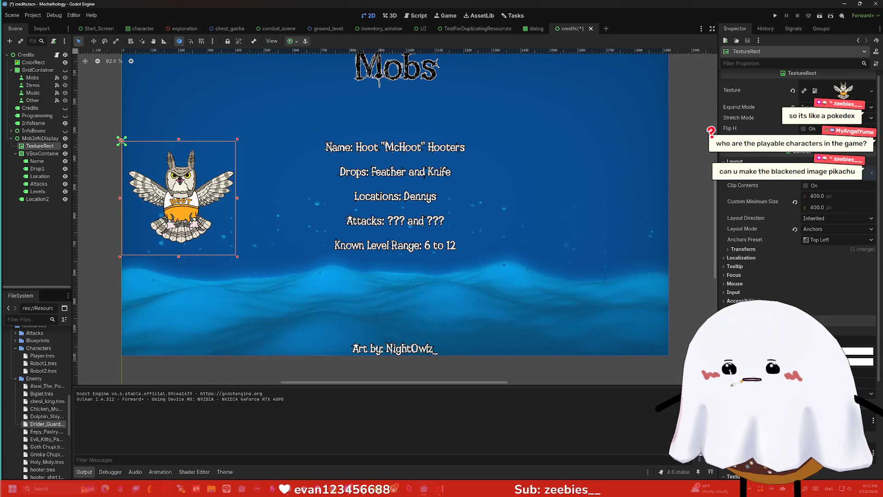
{"action": "left_click", "coordinate": [857, 351]}
{"action": "left_click_drag", "start_coordinate": [873, 147], "coordinate": [881, 249]}
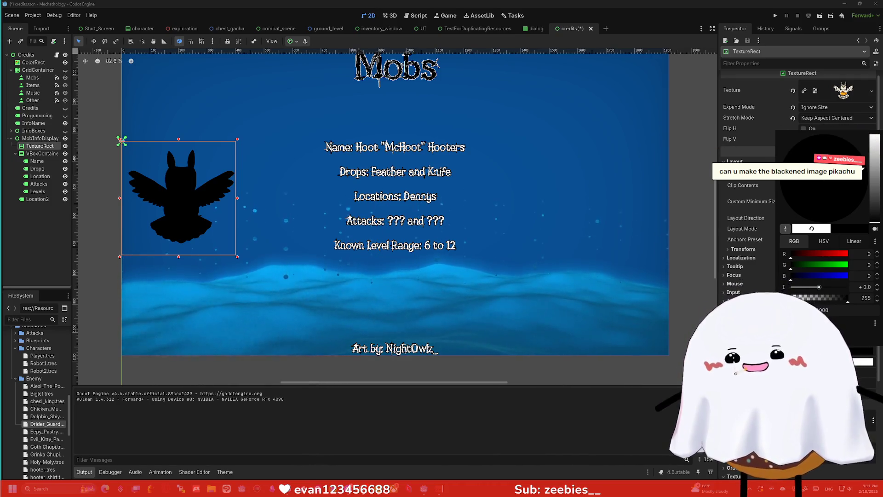
{"action": "key", "text": "Escape"}
{"action": "left_click", "coordinate": [529, 198]}
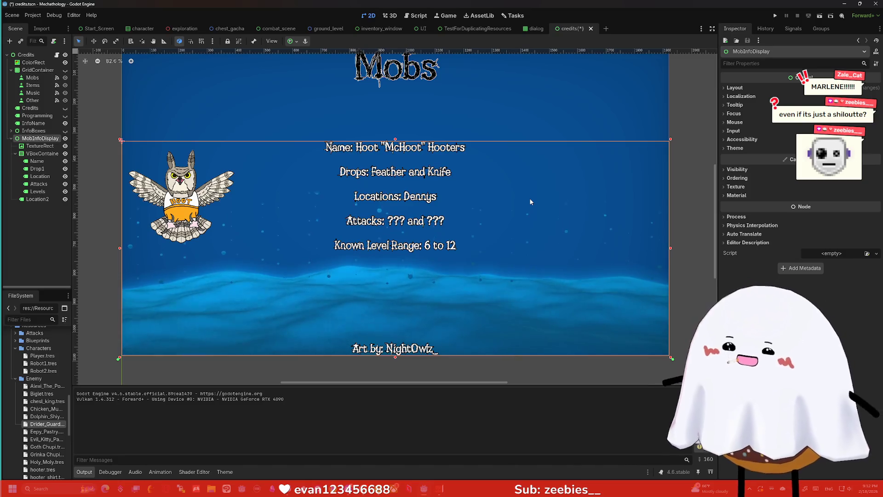
{"action": "key", "text": "super"}
{"action": "type", "text": "pai"}
{"action": "key", "text": "BackSpace"}
{"action": "key", "text": "BackSpace"}
{"action": "key", "text": "BackSpace"}
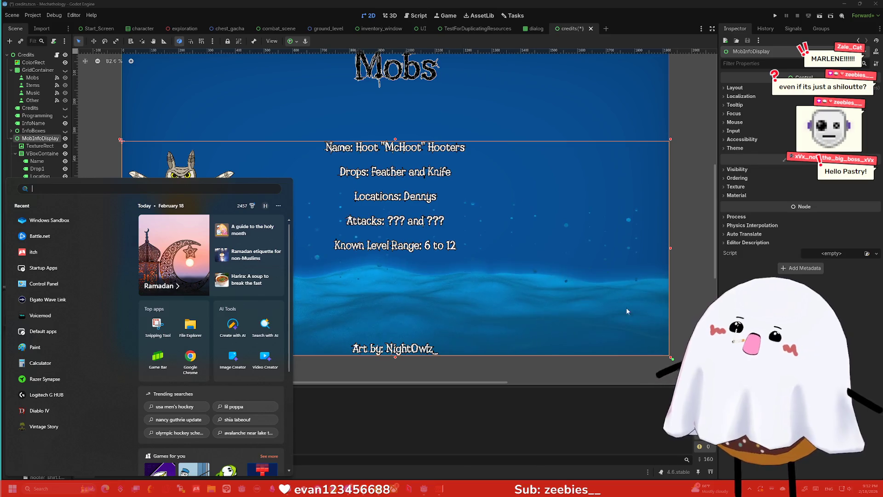
{"action": "left_click", "coordinate": [561, 396]}
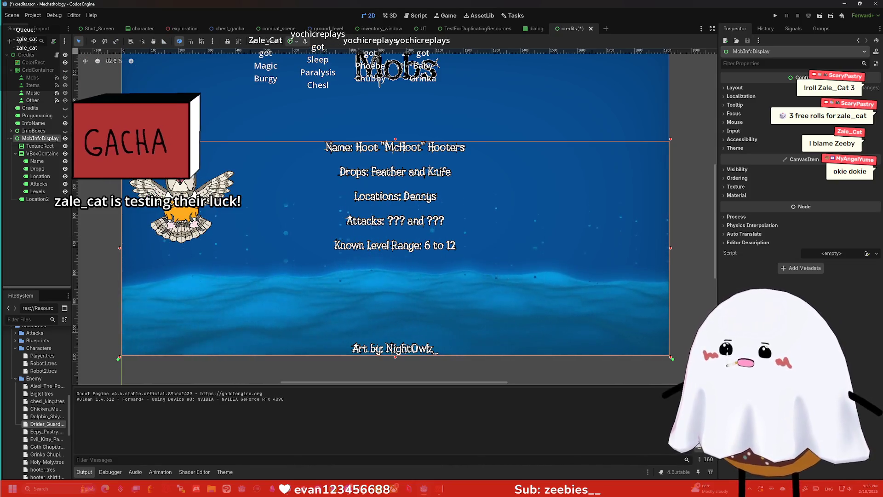
{"action": "left_click", "coordinate": [11, 138]}
{"action": "left_click", "coordinate": [65, 138]}
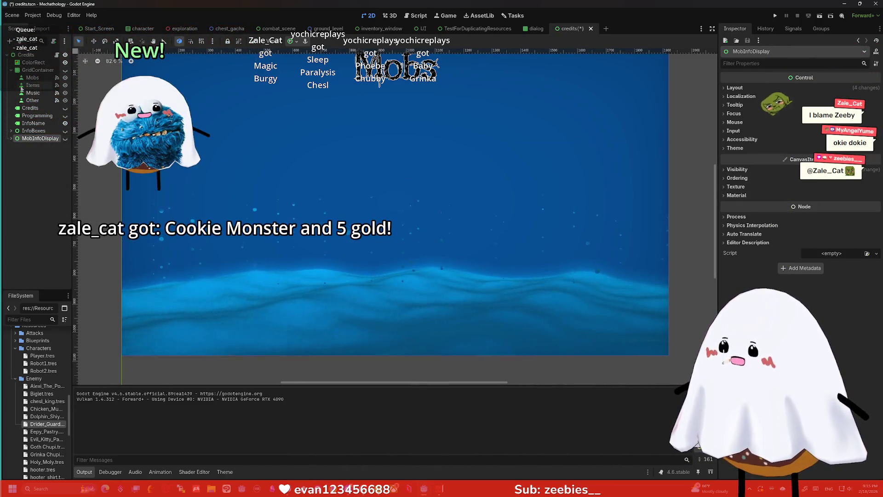
{"action": "left_click", "coordinate": [64, 123]}
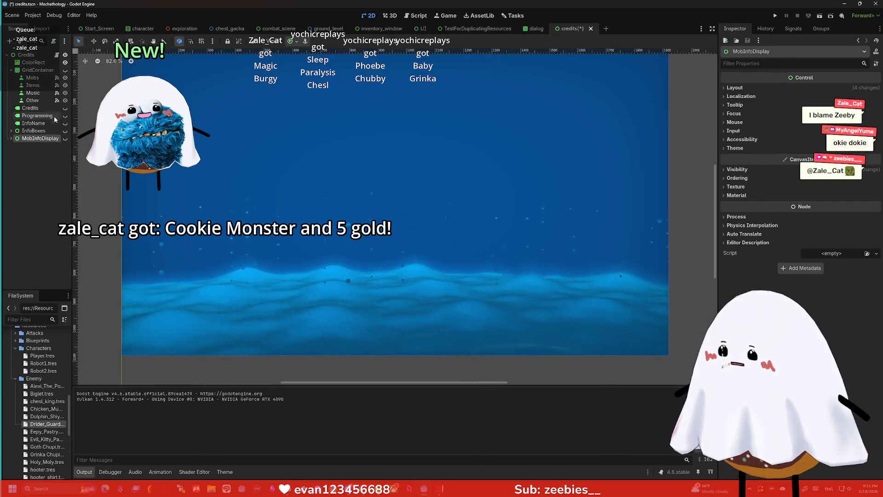
{"action": "left_click", "coordinate": [65, 70]}
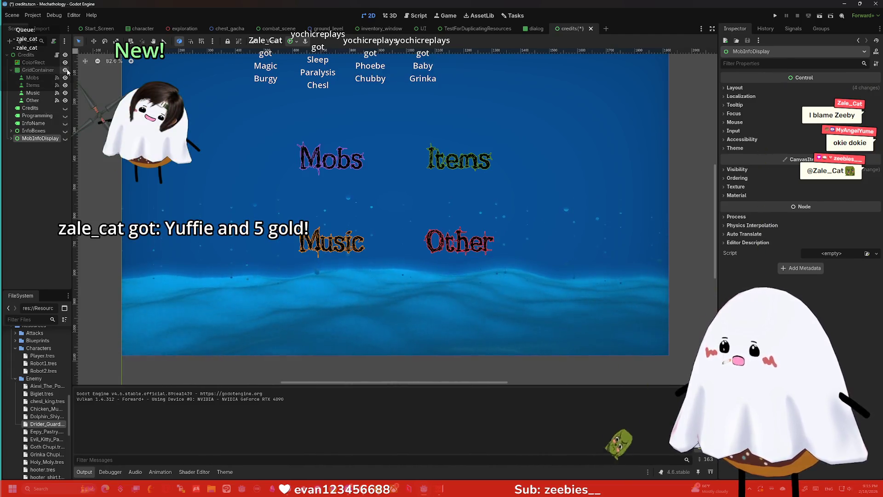
{"action": "left_click", "coordinate": [65, 109]}
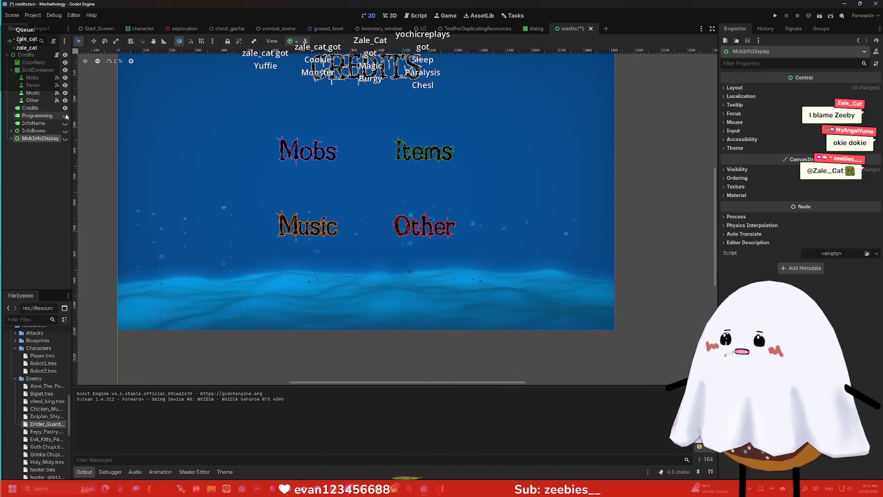
{"action": "left_click", "coordinate": [66, 115]}
{"action": "left_click", "coordinate": [65, 115]}
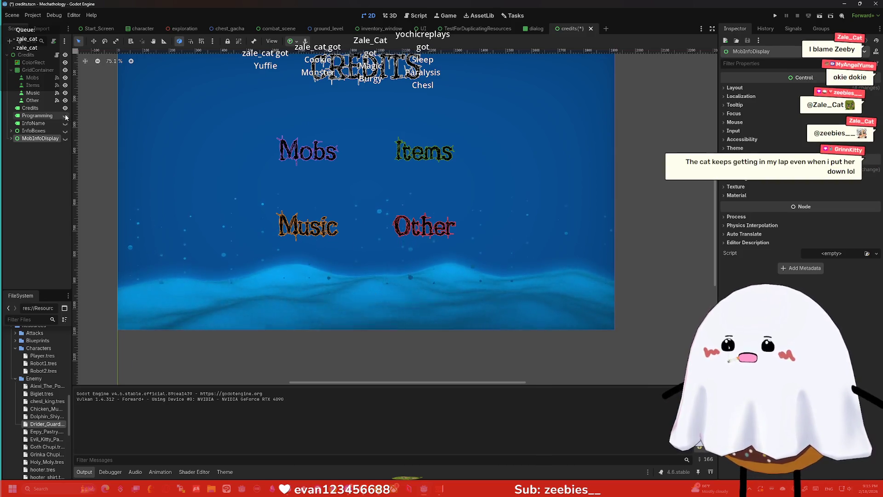
{"action": "left_click", "coordinate": [65, 108]}
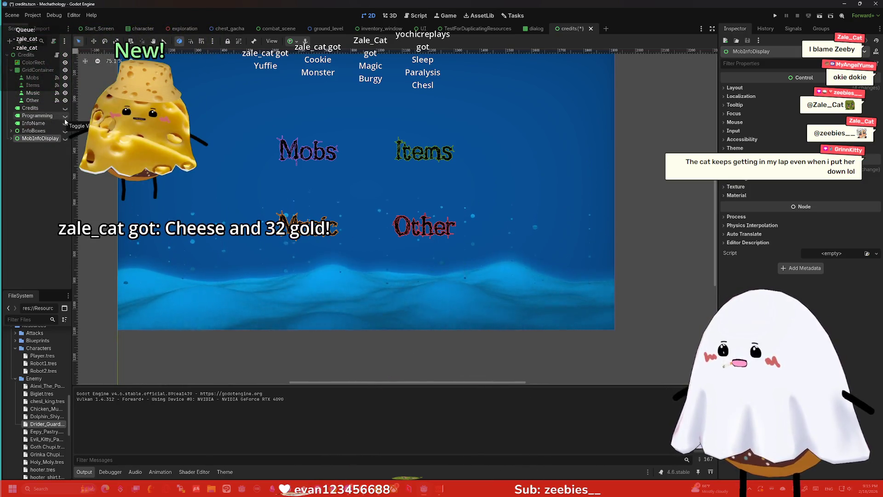
{"action": "left_click", "coordinate": [66, 124]}
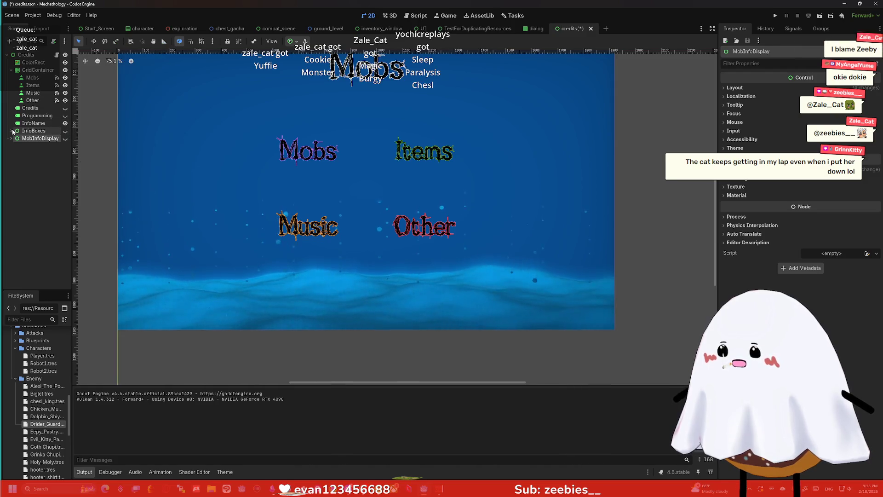
{"action": "left_click", "coordinate": [65, 70]}
{"action": "left_click", "coordinate": [65, 131]}
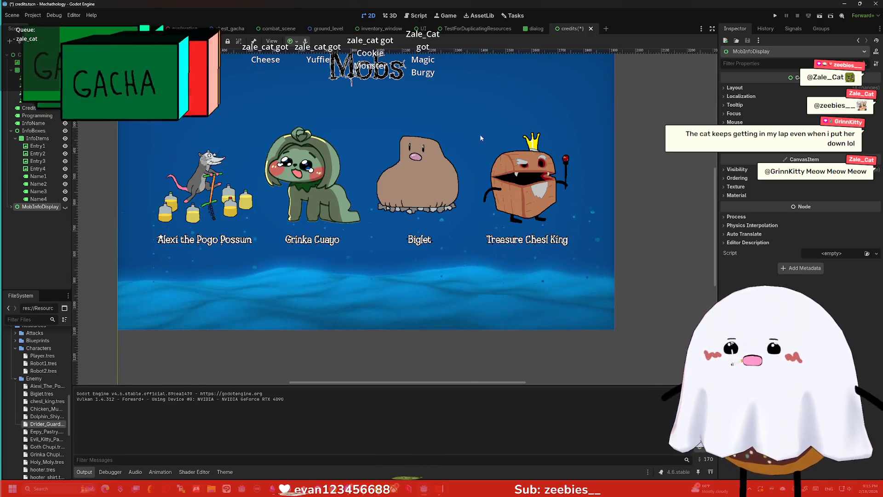
{"action": "left_click", "coordinate": [65, 132]}
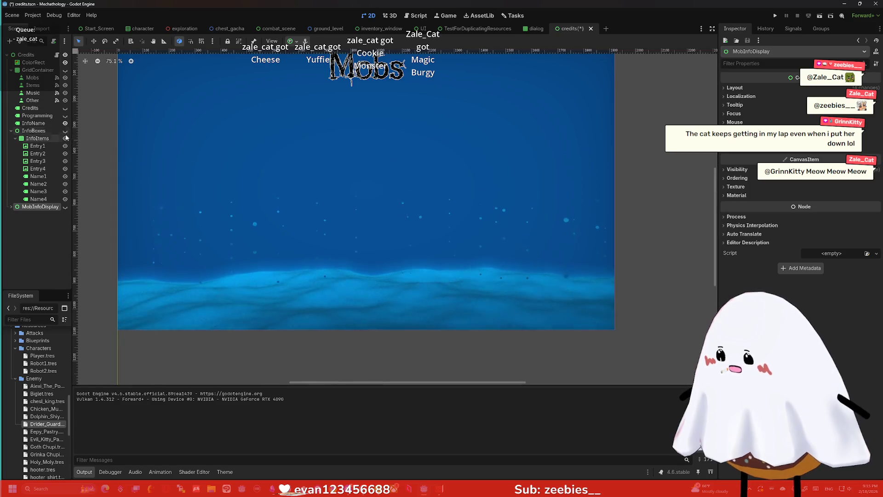
{"action": "left_click", "coordinate": [65, 207]}
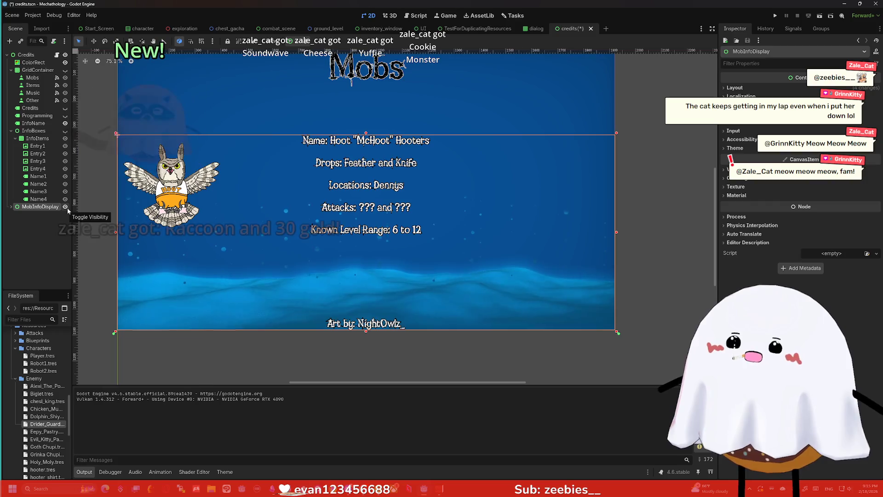
- Keep the MobInfoDisplay name unchanged and deselect it to preview the finished credits layout
{"action": "double_click", "coordinate": [44, 209]}
{"action": "key", "text": "Escape"}
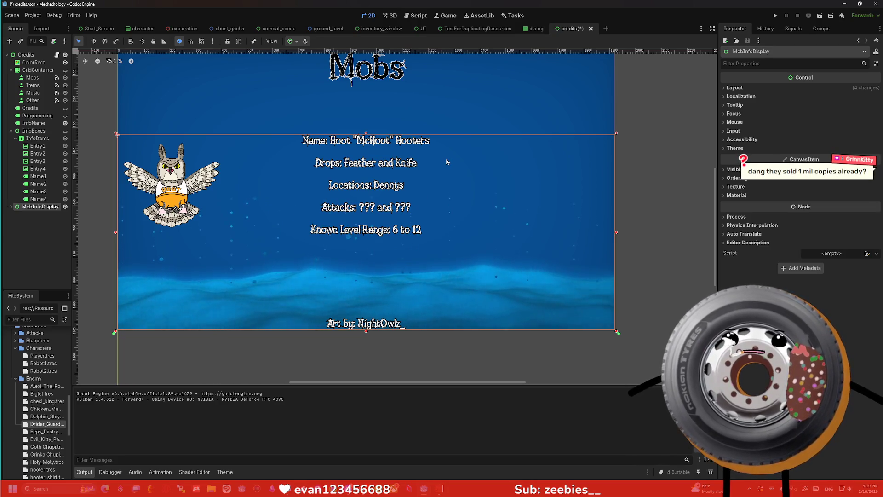
{"action": "left_click", "coordinate": [630, 132]}
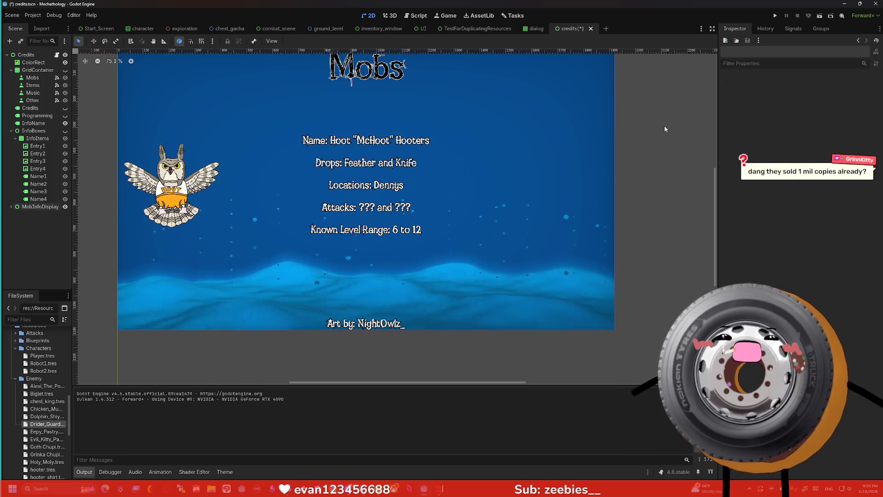
{"action": "left_click", "coordinate": [632, 141]}
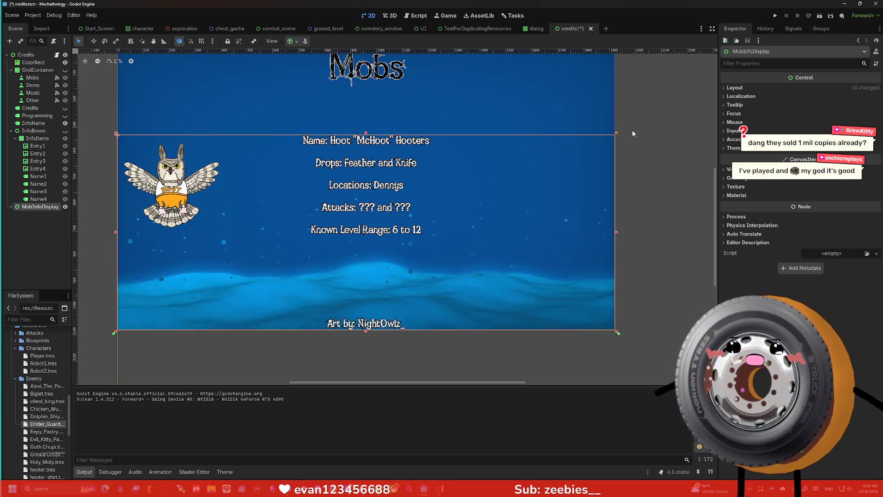
{"action": "left_click", "coordinate": [632, 134]}
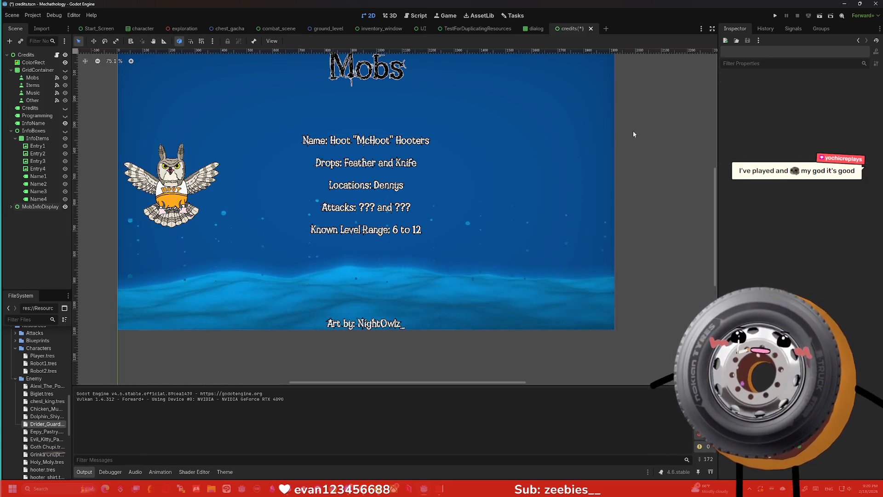
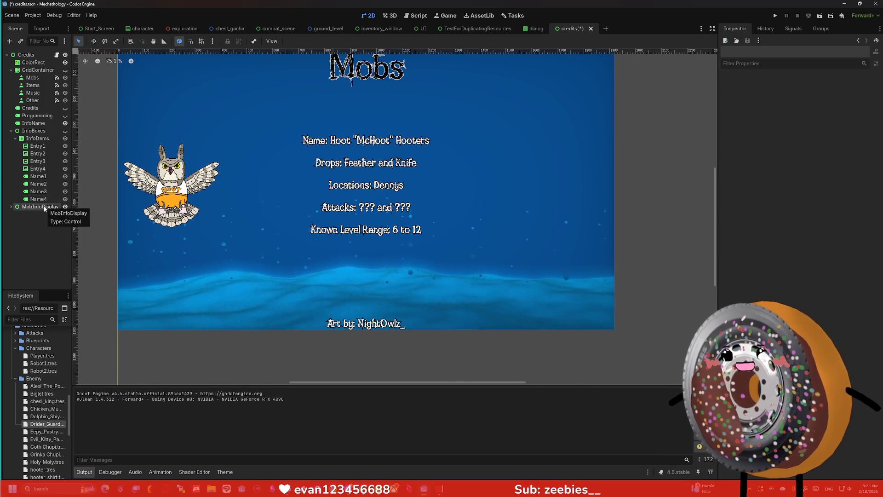
- Expand MobInfoDisplay and inspect its TextureRect, VBoxContainer, Drop1, Location and Attacks nodes
{"action": "left_click", "coordinate": [11, 206]}
{"action": "left_click", "coordinate": [27, 214]}
{"action": "left_click", "coordinate": [40, 221]}
{"action": "left_click", "coordinate": [42, 236]}
{"action": "left_click", "coordinate": [44, 244]}
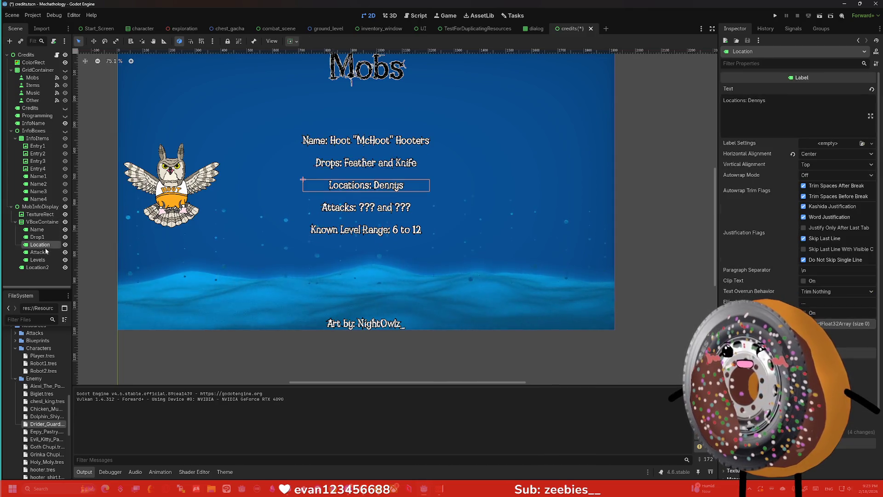
{"action": "left_click", "coordinate": [48, 252]}
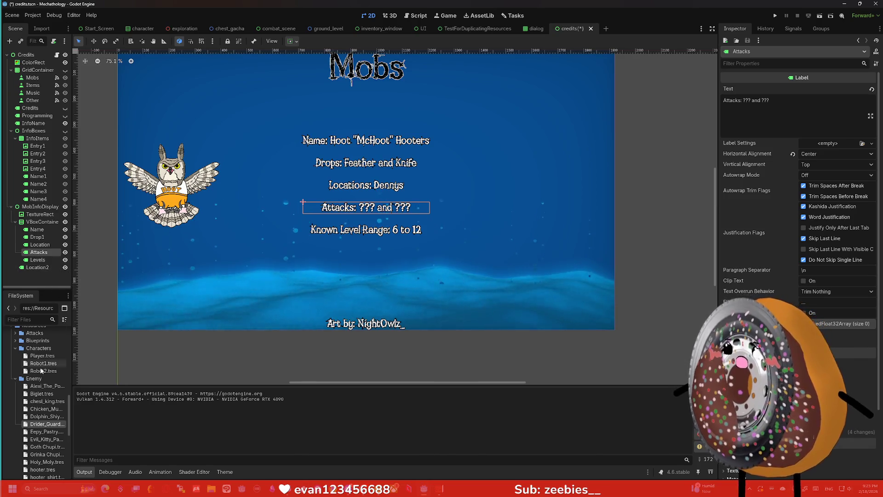
- Open the Drider_Guard.tres enemy resource and select the Name label
{"action": "double_click", "coordinate": [48, 424]}
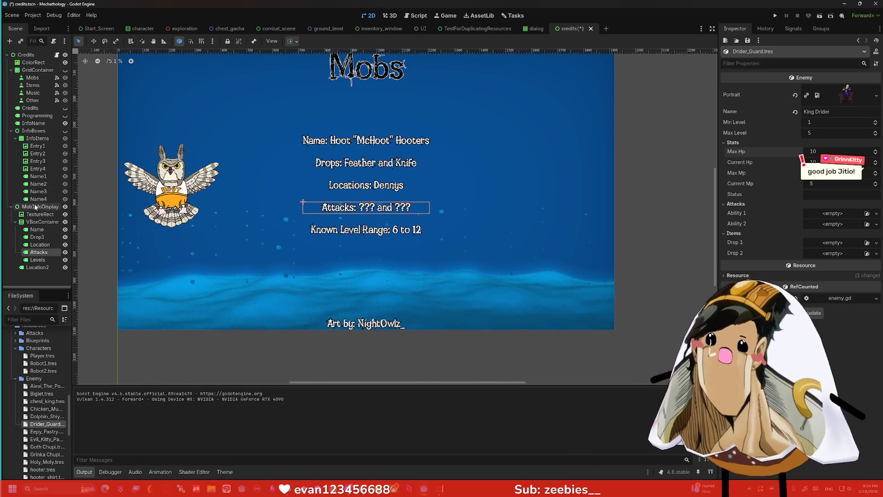
{"action": "left_click", "coordinate": [40, 231]}
{"action": "left_click", "coordinate": [748, 109]}
{"action": "key", "text": "BackSpace"}
{"action": "key", "text": "BackSpace"}
{"action": "key", "text": "Return"}
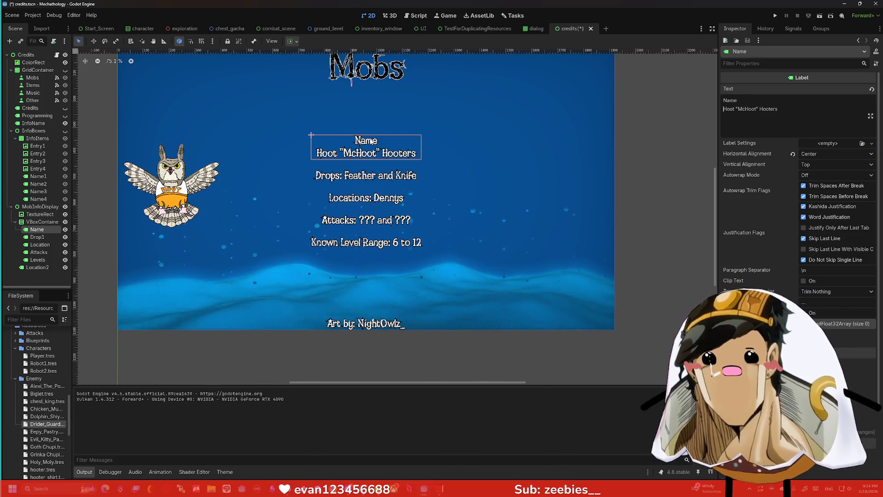
{"action": "key", "text": "BackSpace"}
{"action": "type", "text": ": Hoot \"McHoot\" Hooters"}
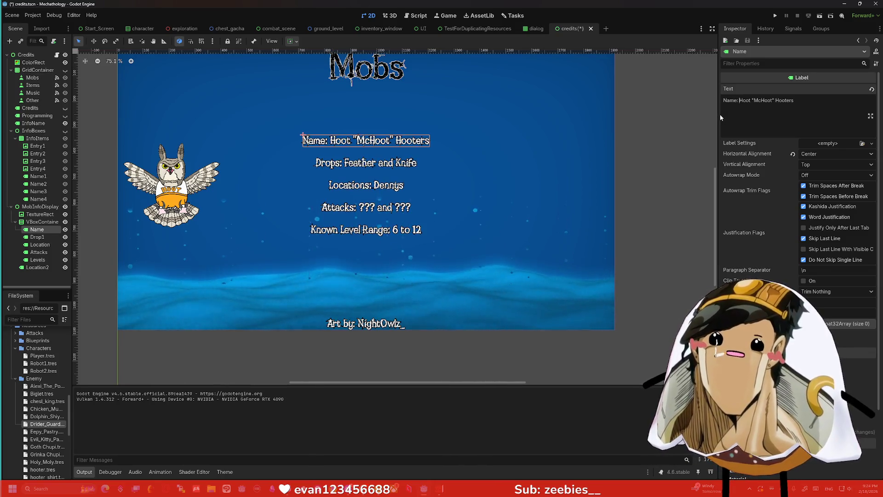
{"action": "left_click", "coordinate": [371, 148]}
{"action": "scroll", "coordinate": [373, 151], "scroll_direction": "up", "scroll_amount": 5}
{"action": "scroll", "coordinate": [372, 148], "scroll_direction": "left", "scroll_amount": 3}
{"action": "scroll", "coordinate": [372, 148], "scroll_direction": "up", "scroll_amount": 5}
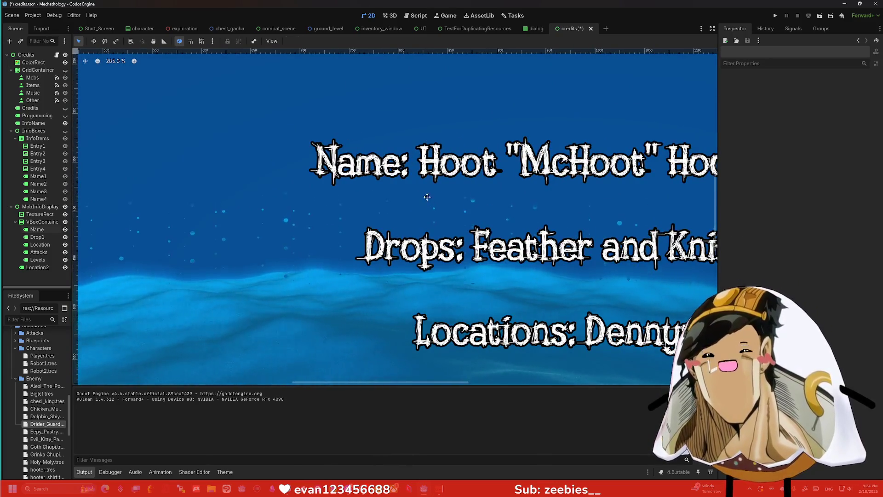
{"action": "scroll", "coordinate": [426, 197], "scroll_direction": "down", "scroll_amount": 3}
{"action": "scroll", "coordinate": [419, 214], "scroll_direction": "down", "scroll_amount": 1}
{"action": "scroll", "coordinate": [419, 213], "scroll_direction": "down", "scroll_amount": 5}
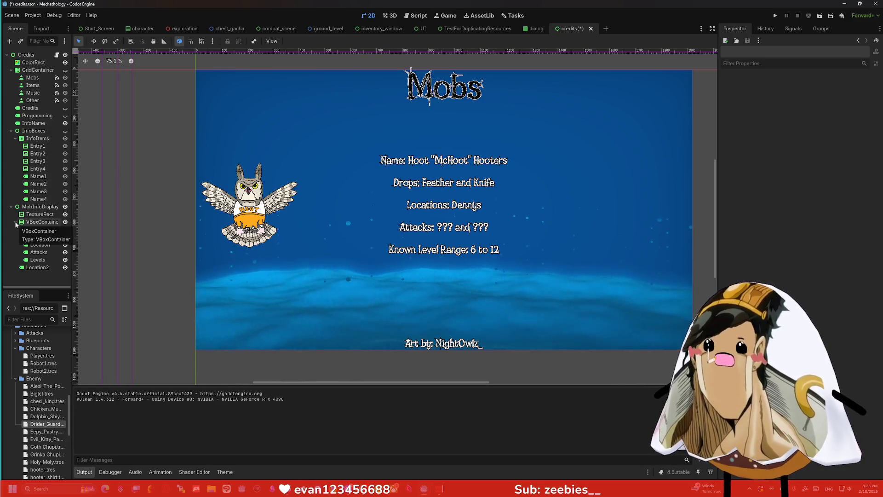
- Collapse MobInfoDisplay and open Items > buffs > accuracy_philter.tres from the FileSystem dock
{"action": "mouse_move", "coordinate": [173, 184]}
{"action": "left_mouse_down"}
{"action": "mouse_move", "coordinate": [147, 197]}
{"action": "mouse_move", "coordinate": [141, 190]}
{"action": "left_mouse_up"}
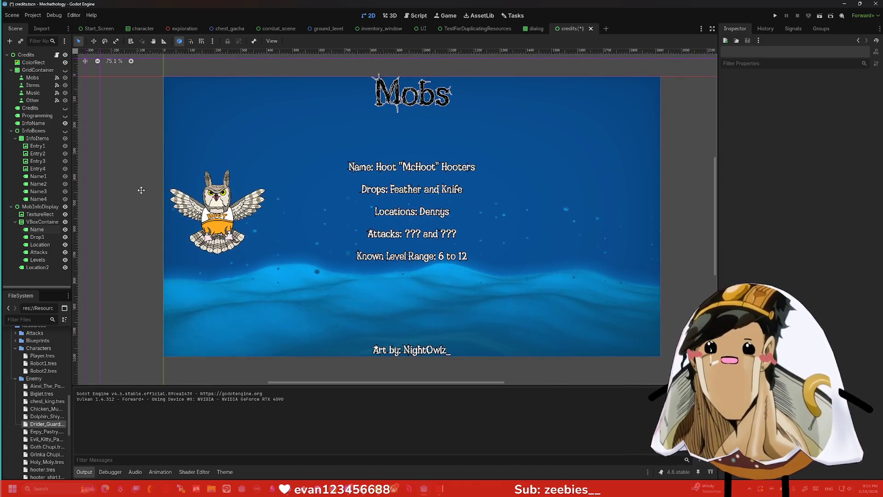
{"action": "left_click", "coordinate": [11, 206]}
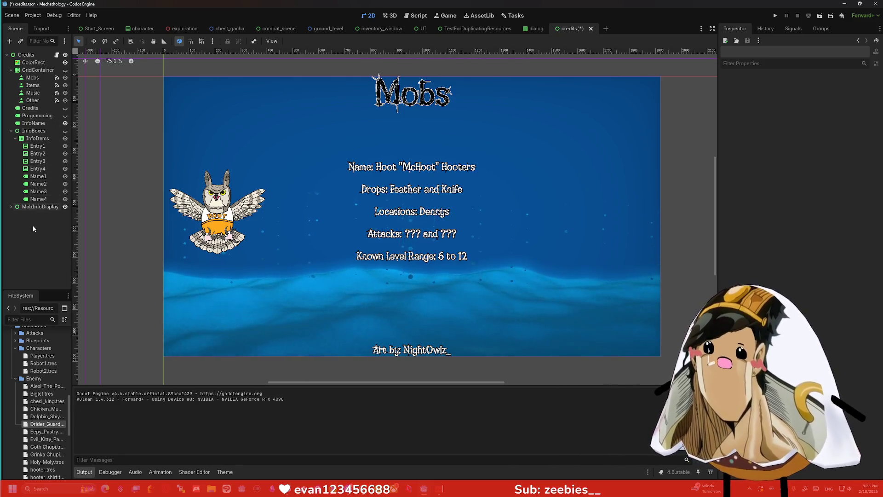
{"action": "scroll", "coordinate": [41, 362], "scroll_direction": "down", "scroll_amount": 2}
{"action": "scroll", "coordinate": [40, 363], "scroll_direction": "down", "scroll_amount": 1}
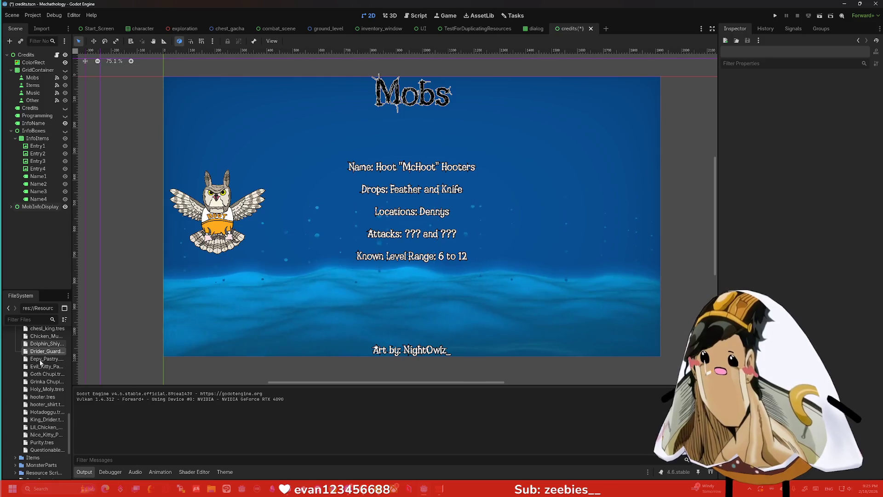
{"action": "scroll", "coordinate": [40, 362], "scroll_direction": "down", "scroll_amount": 3}
{"action": "left_click", "coordinate": [15, 402]}
{"action": "left_click", "coordinate": [20, 410]}
{"action": "left_click", "coordinate": [37, 417]}
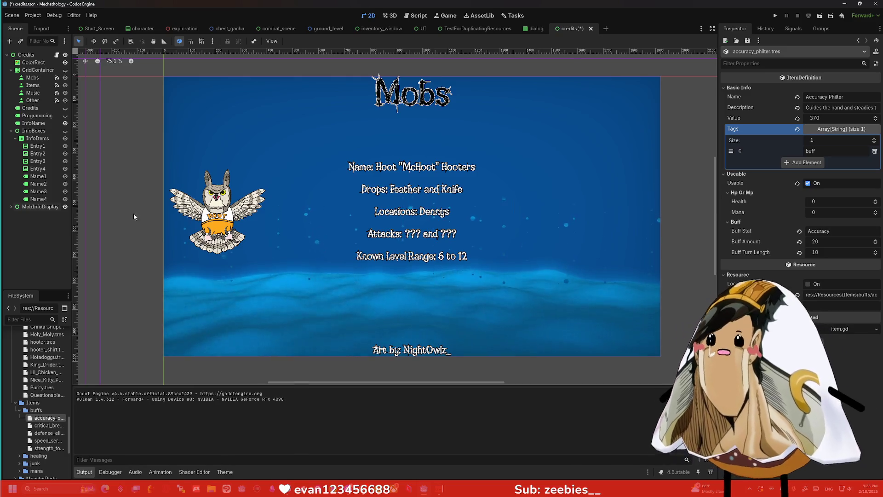
- Duplicate MobInfoDisplay with Ctrl+D and rename the copy ItemInfoDisplay2
{"action": "left_click", "coordinate": [15, 207]}
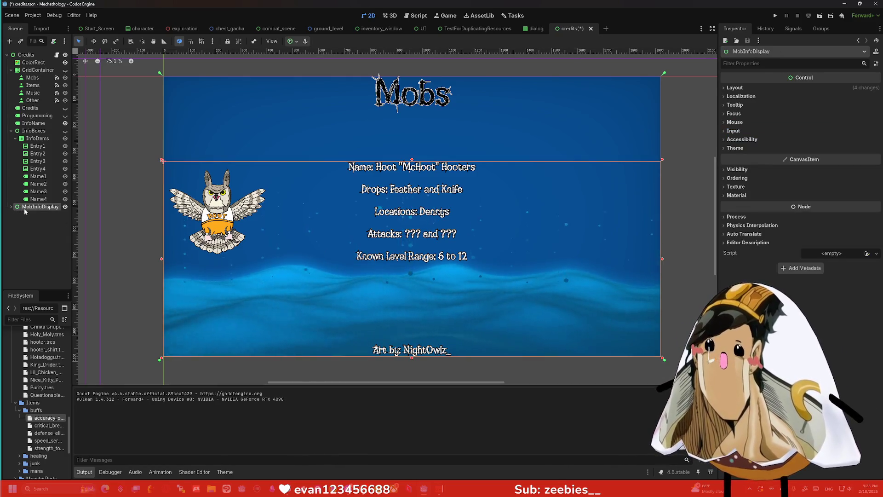
{"action": "key", "text": "ctrl+d"}
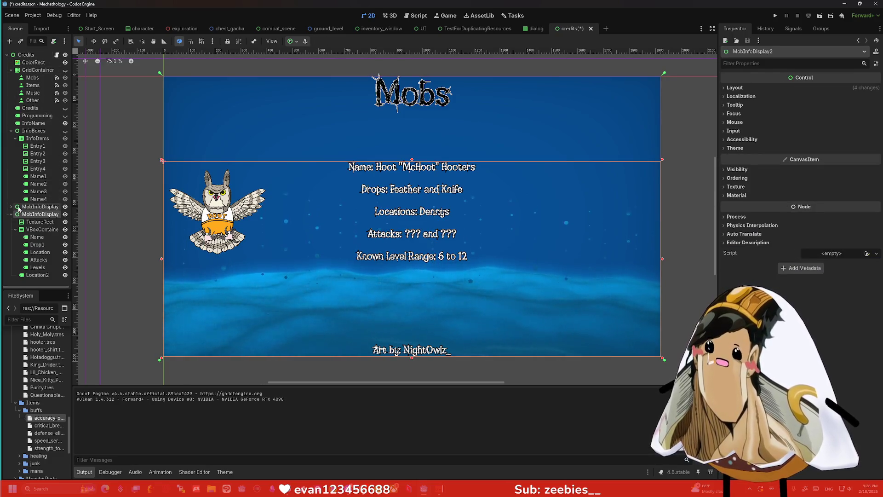
{"action": "double_click", "coordinate": [39, 215]}
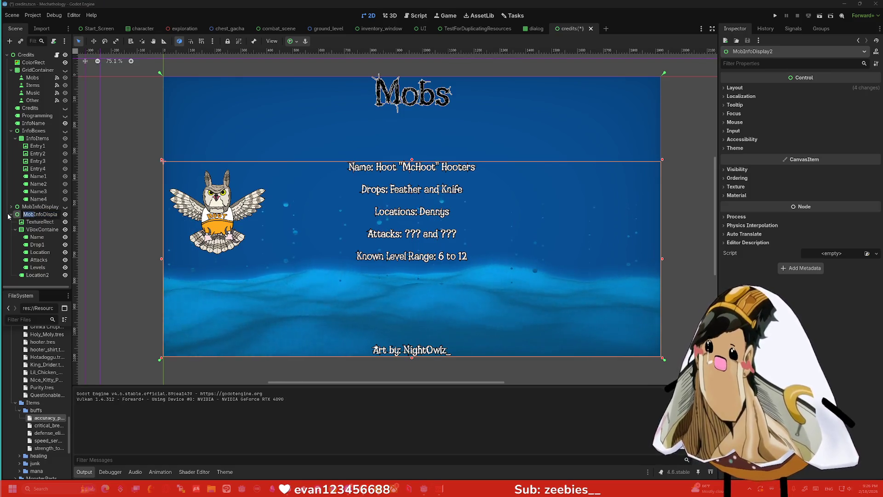
{"action": "type", "text": "m"}
{"action": "key", "text": "Return"}
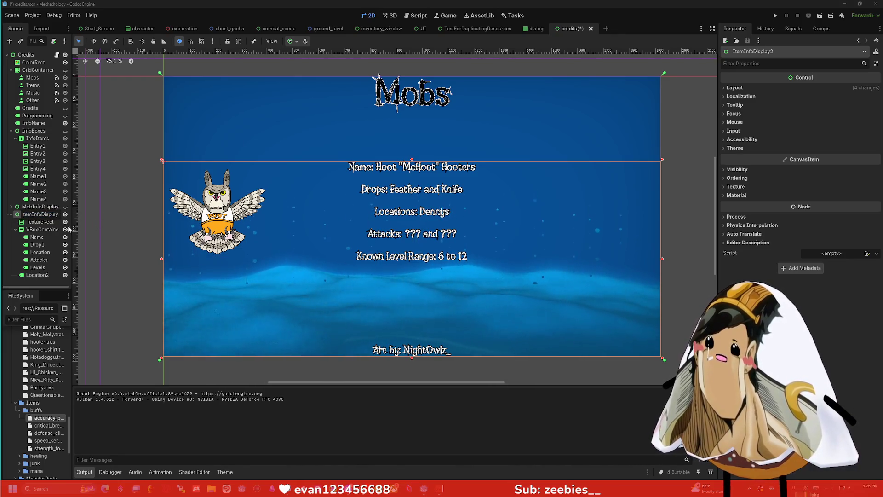
- Select the copy's TextureRect and collapse the enemies art folder in FileSystem
{"action": "left_click", "coordinate": [44, 222]}
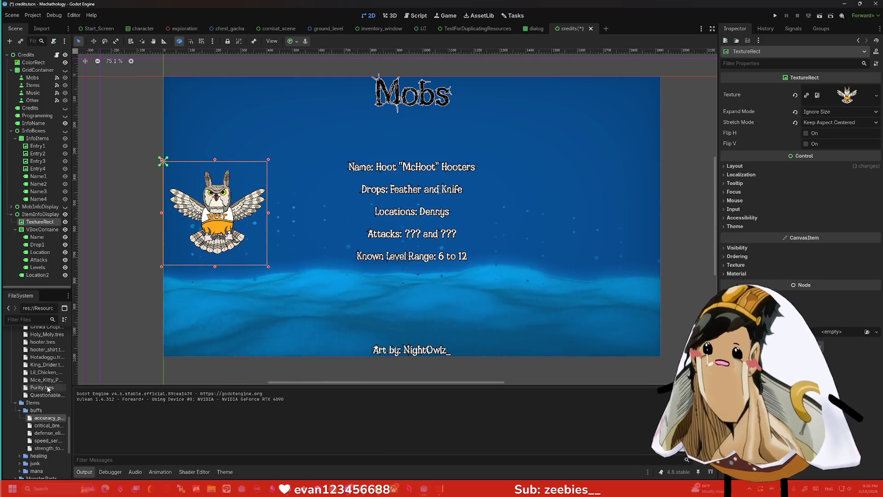
{"action": "scroll", "coordinate": [19, 403], "scroll_direction": "up", "scroll_amount": 10}
{"action": "scroll", "coordinate": [20, 404], "scroll_direction": "up", "scroll_amount": 5}
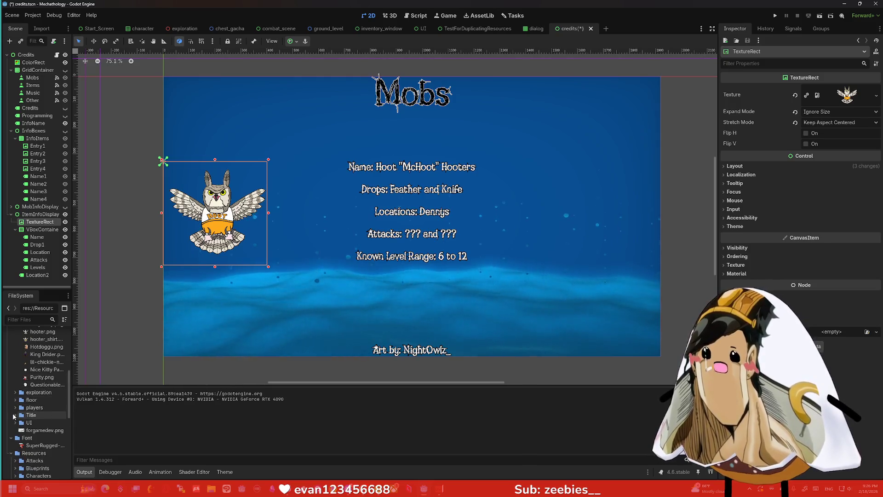
{"action": "scroll", "coordinate": [16, 414], "scroll_direction": "up", "scroll_amount": 5}
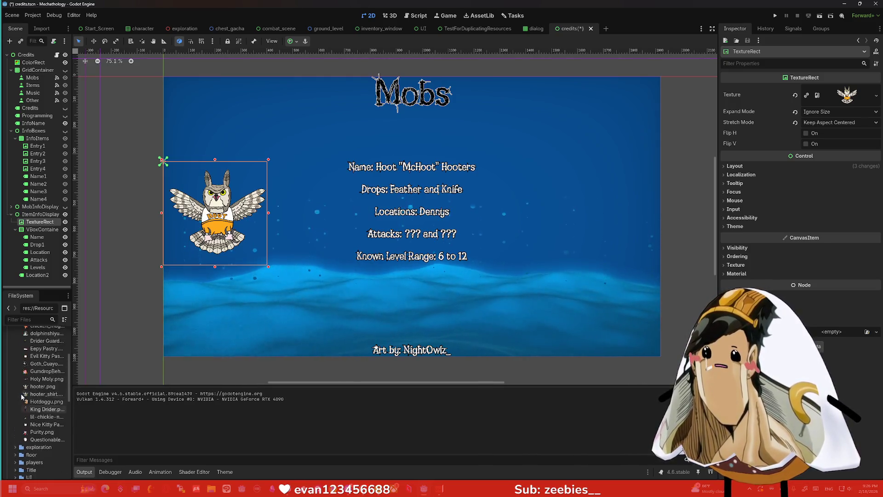
{"action": "left_click", "coordinate": [16, 380]}
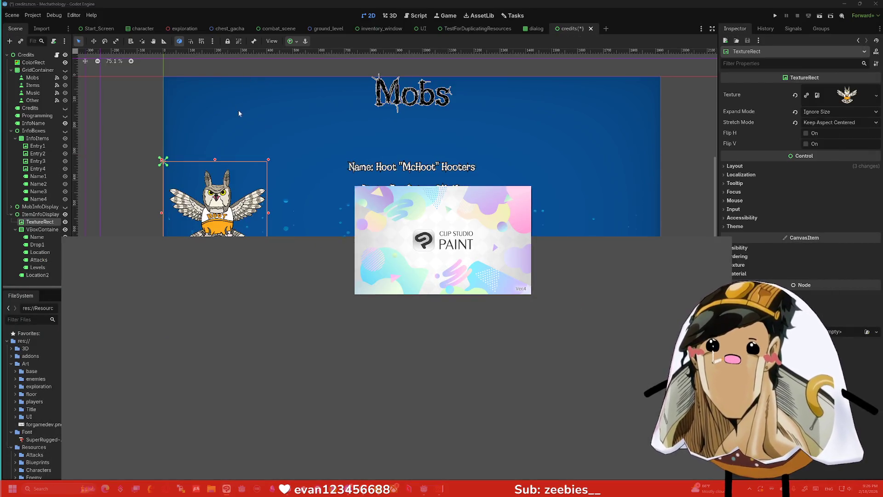
- Create a new 250 × 250 canvas in Clip Studio Paint
{"action": "mouse_move", "coordinate": [324, 244]}
{"action": "left_mouse_down"}
{"action": "mouse_move", "coordinate": [407, 76]}
{"action": "mouse_move", "coordinate": [383, 20]}
{"action": "left_mouse_up"}
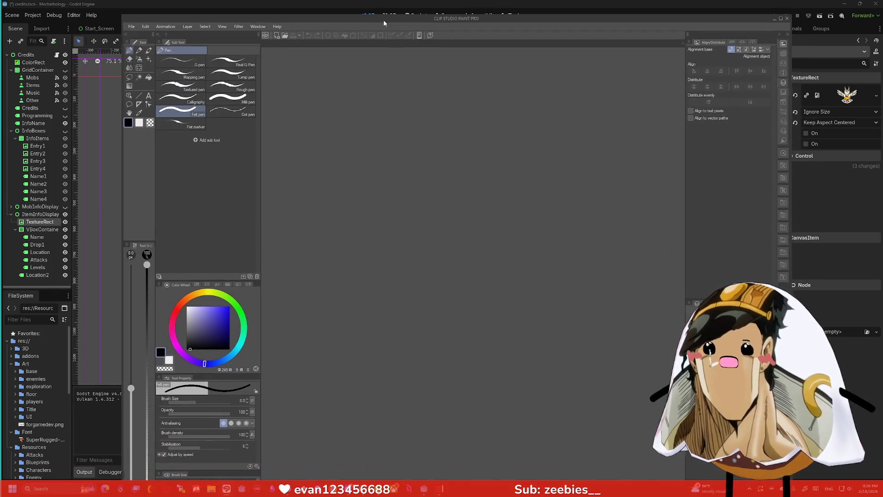
{"action": "left_click", "coordinate": [132, 26]}
{"action": "left_click", "coordinate": [138, 35]}
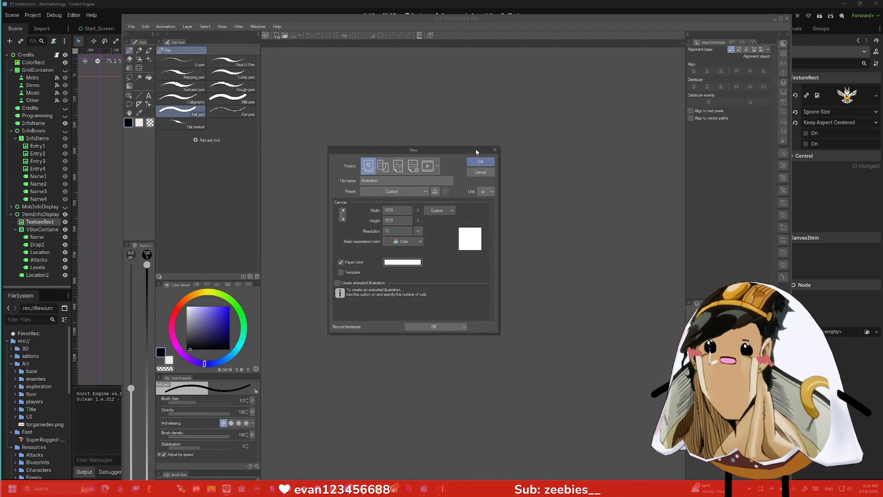
{"action": "left_click", "coordinate": [403, 212]}
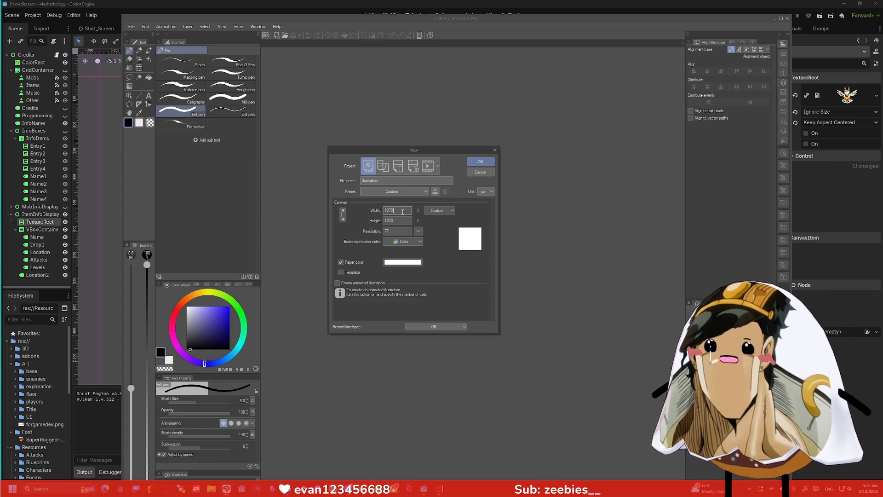
{"action": "type", "text": "250"}
{"action": "key", "text": "Tab"}
{"action": "type", "text": "250"}
{"action": "key", "text": "Return"}
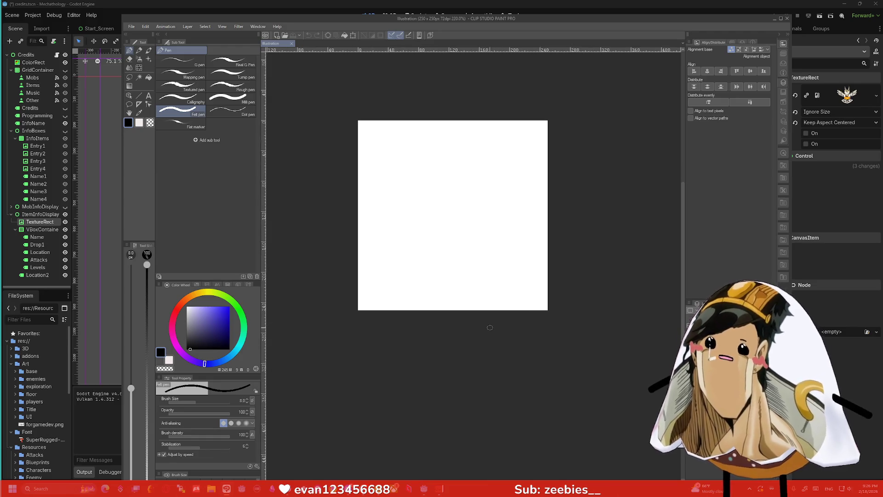
- Draw a tilted vial outline with a liquid line inside, undoing stray dots
{"action": "mouse_move", "coordinate": [475, 234]}
{"action": "left_mouse_down"}
{"action": "mouse_move", "coordinate": [390, 305]}
{"action": "mouse_move", "coordinate": [435, 223]}
{"action": "mouse_move", "coordinate": [482, 172]}
{"action": "mouse_move", "coordinate": [518, 186]}
{"action": "mouse_move", "coordinate": [498, 144]}
{"action": "mouse_move", "coordinate": [532, 171]}
{"action": "mouse_move", "coordinate": [526, 182]}
{"action": "mouse_move", "coordinate": [501, 158]}
{"action": "left_mouse_up"}
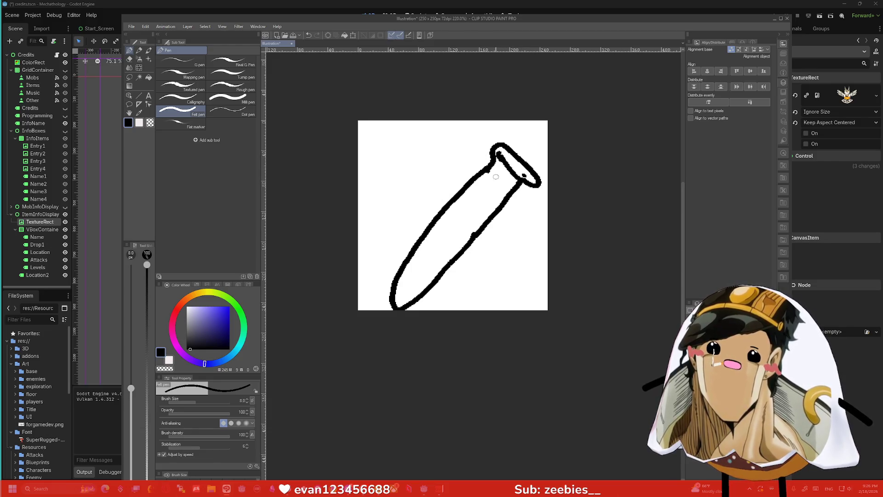
{"action": "left_click_drag", "start_coordinate": [509, 187], "coordinate": [448, 208]}
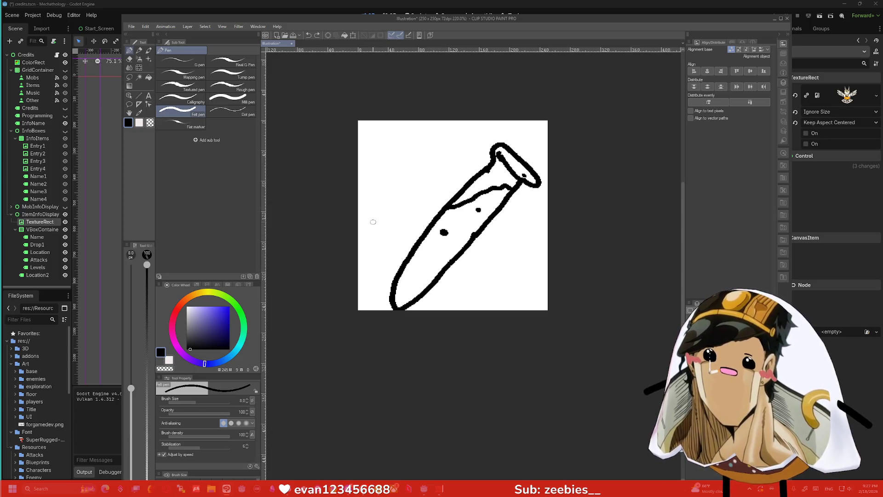
{"action": "key", "text": "ctrl+z"}
{"action": "key", "text": "ctrl+z"}
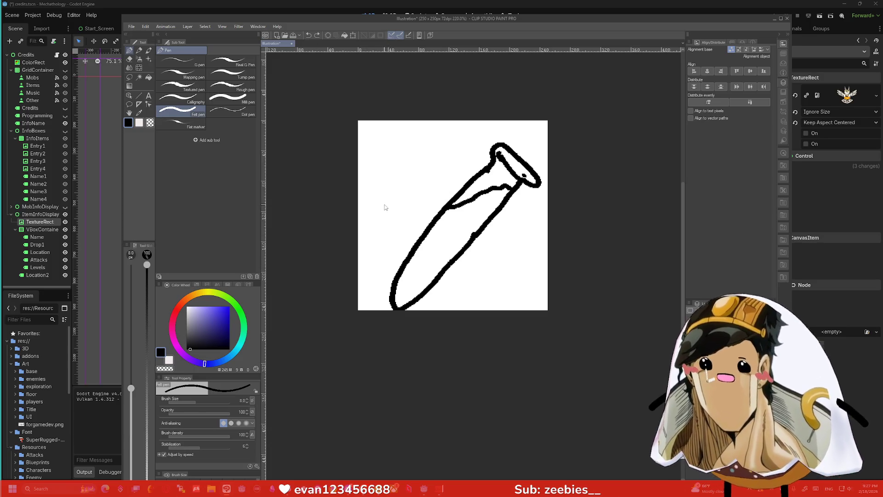
- Fill the vial's lower interior with deep purple liquid using the fill tool
{"action": "left_click", "coordinate": [195, 325]}
{"action": "left_click", "coordinate": [188, 358]}
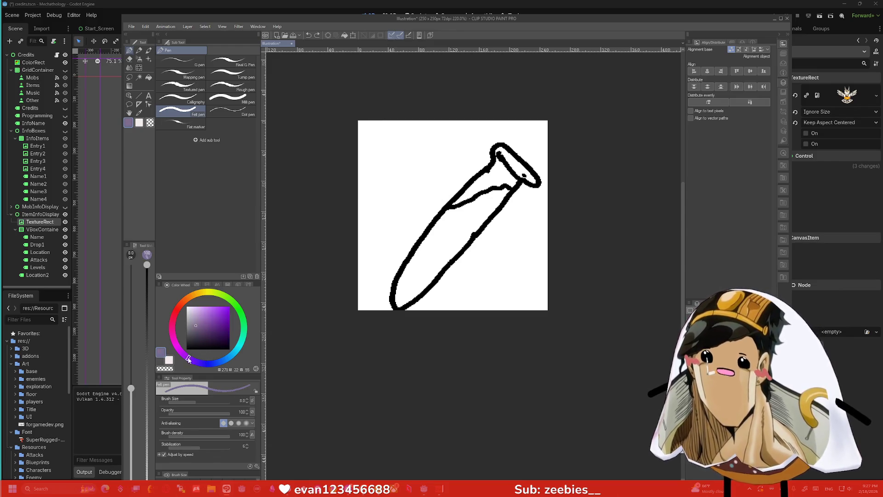
{"action": "left_click", "coordinate": [221, 323]}
{"action": "key", "text": "g"}
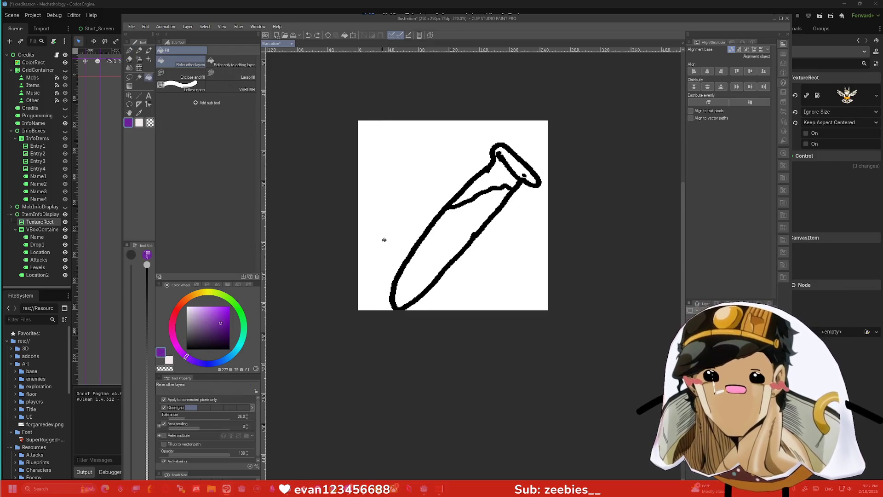
{"action": "left_click", "coordinate": [439, 244]}
- Dot five pale lavender bubbles into the purple liquid with a size-3 pen
{"action": "left_click", "coordinate": [191, 312]}
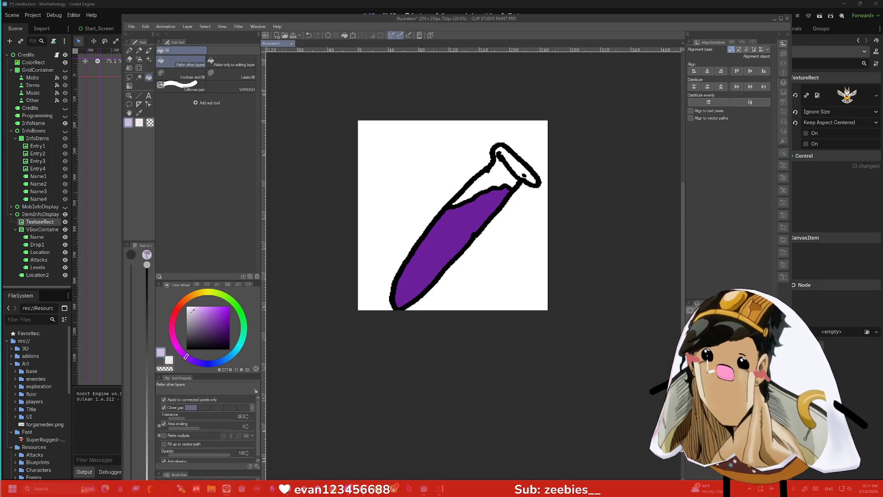
{"action": "key", "text": "p"}
{"action": "key", "text": "bracketleft"}
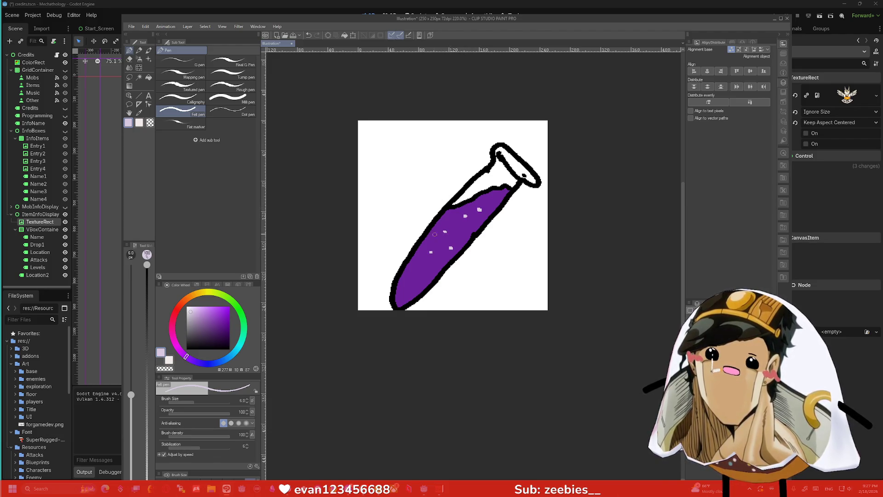
{"action": "left_click", "coordinate": [402, 291]}
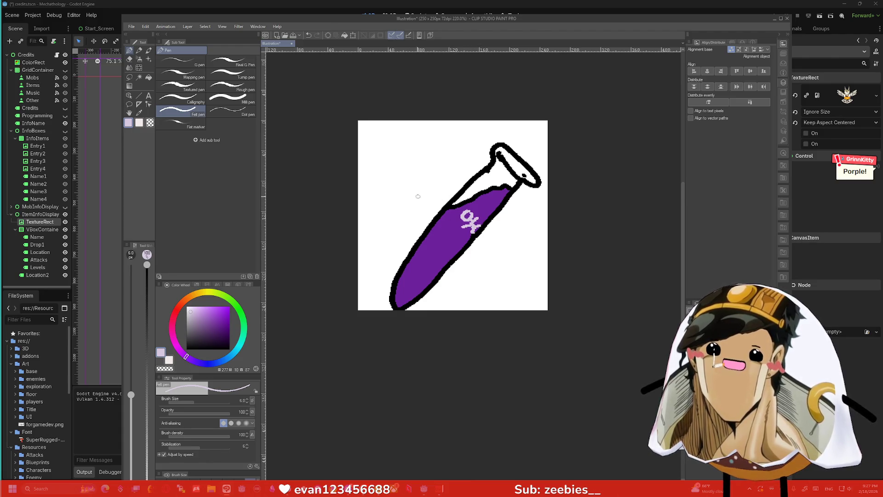
{"action": "key", "text": "ctrl+z"}
{"action": "key", "text": "bracketleft"}
{"action": "key", "text": "bracketleft"}
{"action": "key", "text": "bracketleft"}
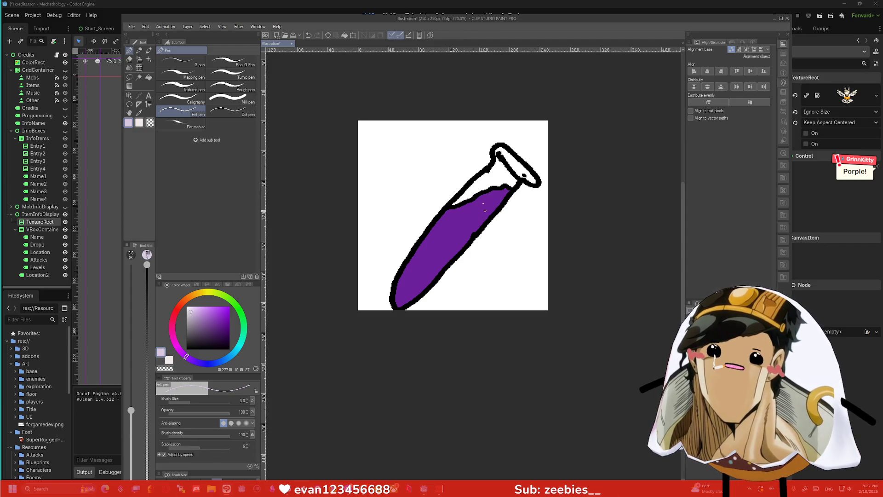
{"action": "left_click", "coordinate": [435, 237]}
{"action": "left_click", "coordinate": [432, 250]}
{"action": "left_click", "coordinate": [428, 269]}
{"action": "left_click", "coordinate": [417, 281]}
{"action": "left_click", "coordinate": [403, 284]}
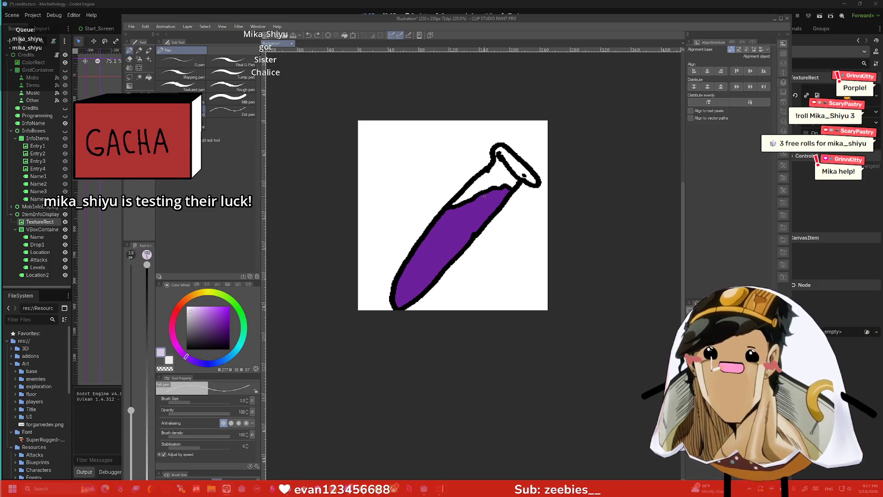
- Fill the white gap along the liquid's top edge with solid purple
{"action": "left_click", "coordinate": [478, 212], "text": "alt"}
{"action": "left_click_drag", "start_coordinate": [465, 191], "coordinate": [490, 186]}
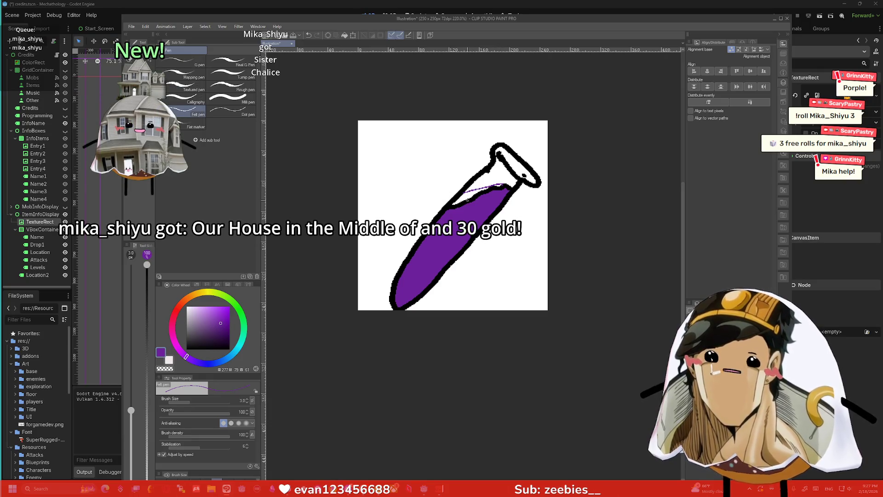
{"action": "key", "text": "g"}
{"action": "left_click", "coordinate": [466, 197]}
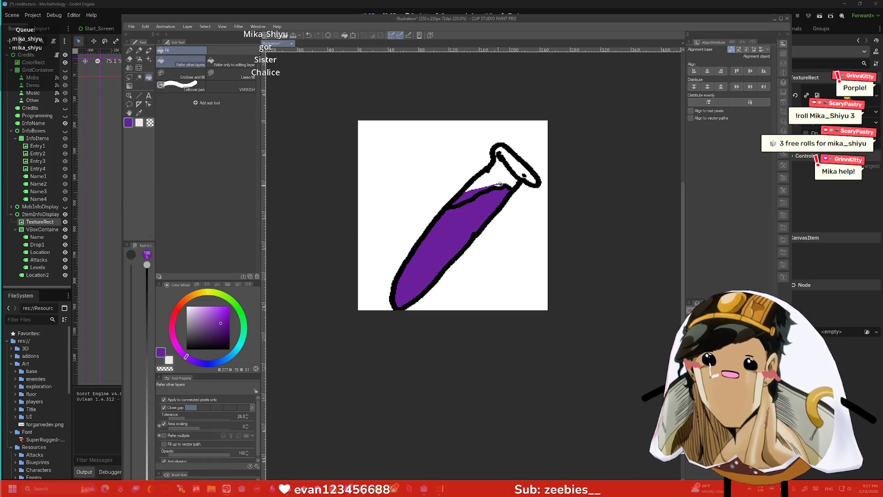
{"action": "key", "text": "p"}
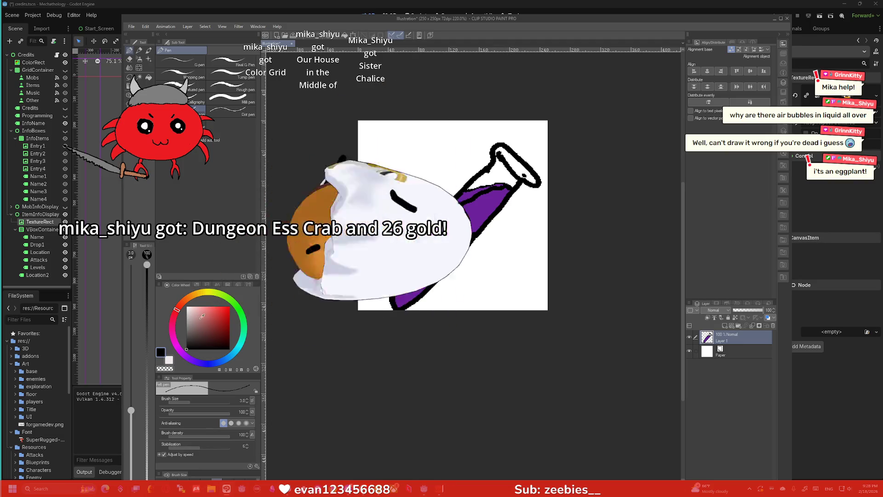
- Sketch an orange-brown cork at the flask opening, then undo the cork fill
{"action": "left_click", "coordinate": [195, 319]}
{"action": "left_click", "coordinate": [187, 298]}
{"action": "left_click", "coordinate": [214, 316]}
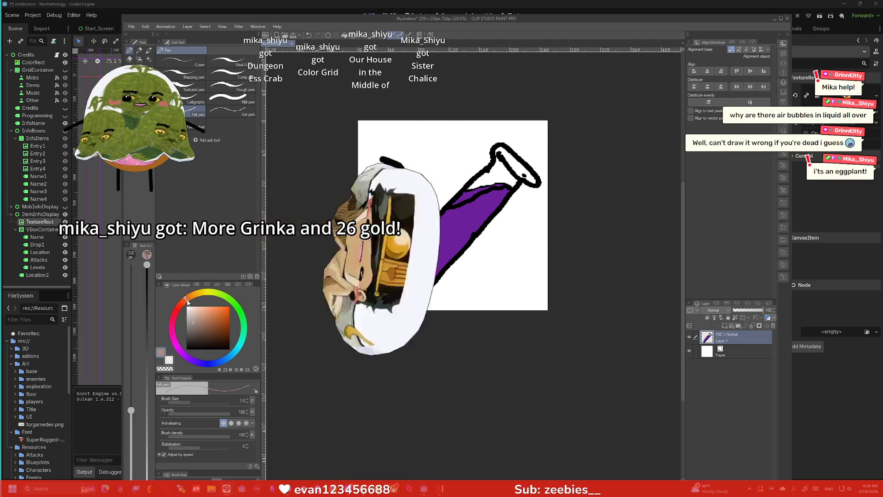
{"action": "left_click", "coordinate": [213, 315]}
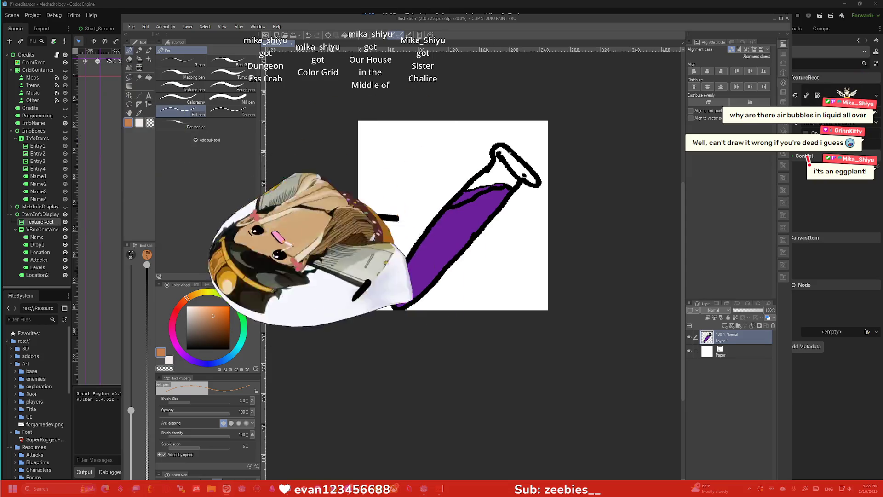
{"action": "mouse_move", "coordinate": [504, 178]}
{"action": "left_mouse_down"}
{"action": "mouse_move", "coordinate": [523, 176]}
{"action": "mouse_move", "coordinate": [494, 158]}
{"action": "mouse_move", "coordinate": [519, 137]}
{"action": "mouse_move", "coordinate": [539, 156]}
{"action": "mouse_move", "coordinate": [524, 180]}
{"action": "left_mouse_up"}
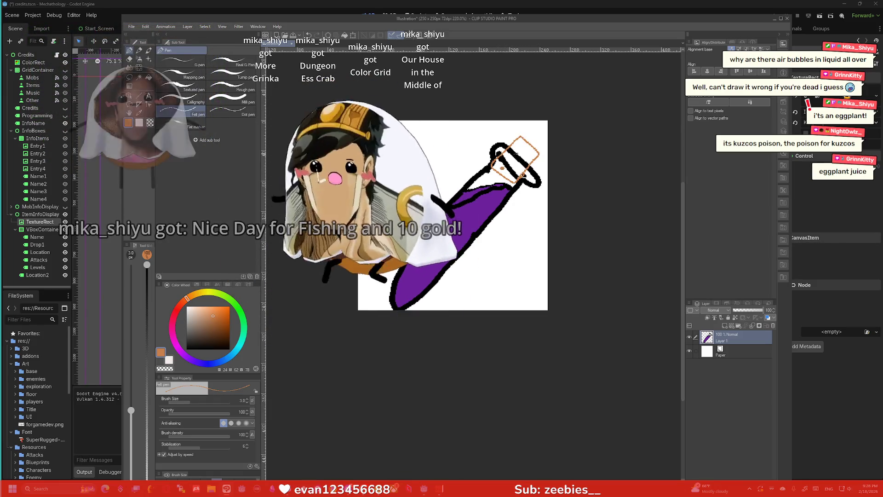
{"action": "left_click", "coordinate": [519, 142]}
{"action": "left_click", "coordinate": [514, 168]}
{"action": "left_click", "coordinate": [520, 174]}
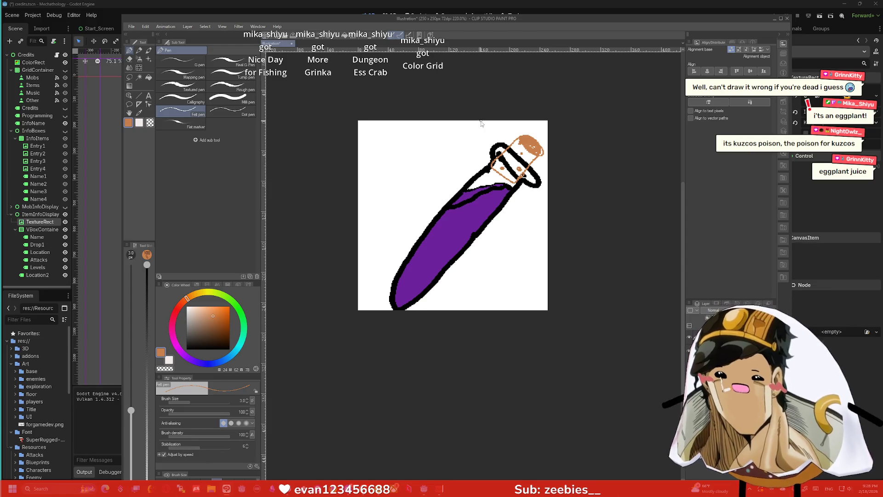
{"action": "key", "text": "ctrl+z"}
{"action": "key", "text": "ctrl+z"}
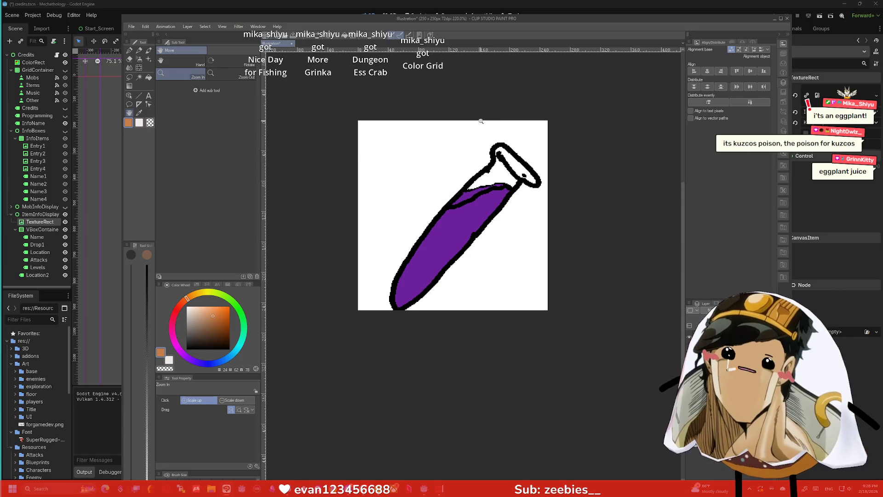
- Open the Change Canvas Size dialog from the Edit menu
{"action": "scroll", "coordinate": [532, 139], "scroll_direction": "down", "scroll_amount": 2}
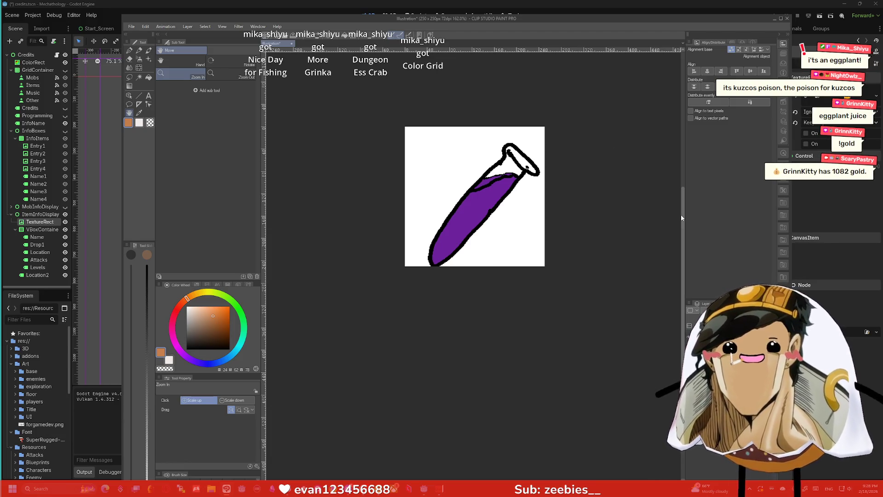
{"action": "scroll", "coordinate": [642, 169], "scroll_direction": "up", "scroll_amount": 4}
{"action": "scroll", "coordinate": [563, 156], "scroll_direction": "down", "scroll_amount": 1}
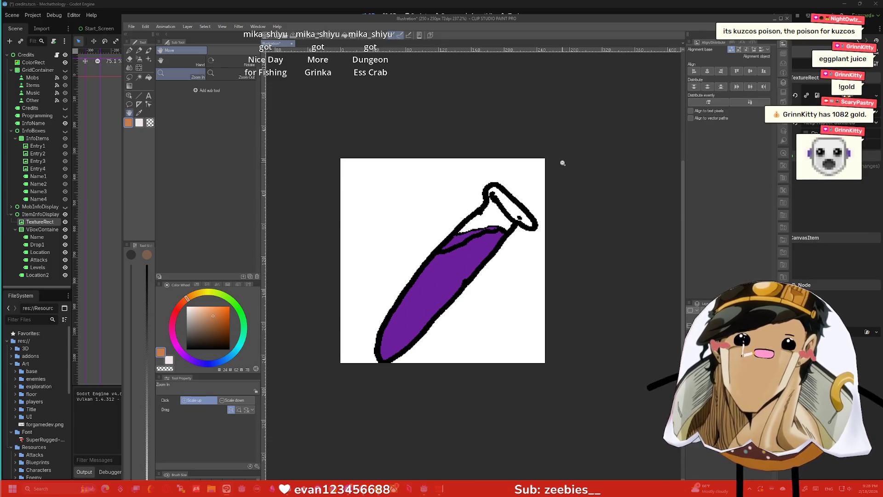
{"action": "scroll", "coordinate": [561, 169], "scroll_direction": "down", "scroll_amount": 1}
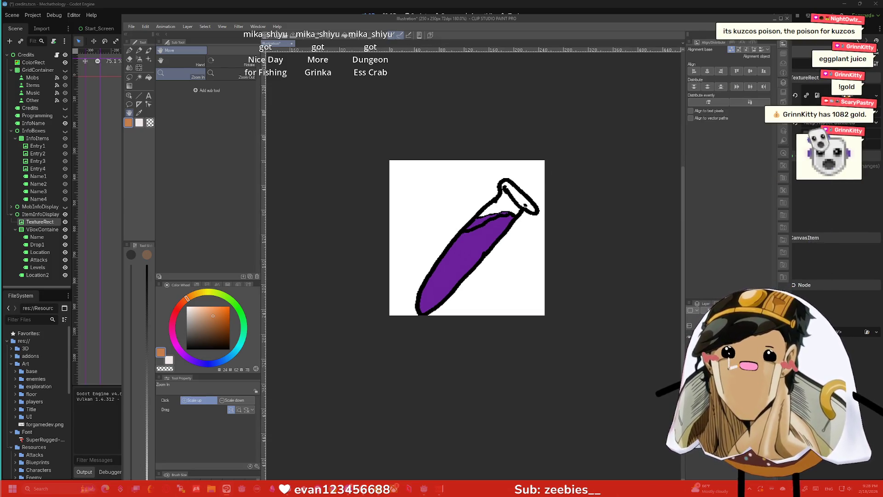
{"action": "scroll", "coordinate": [612, 212], "scroll_direction": "up", "scroll_amount": 2}
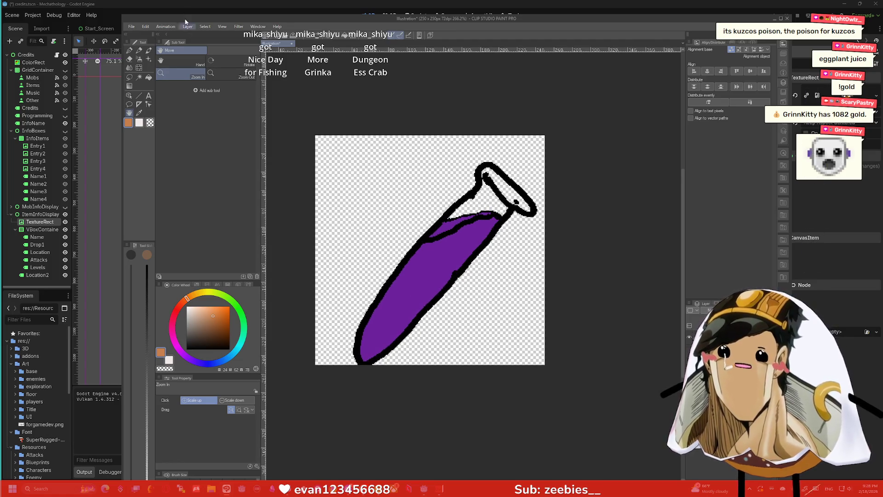
{"action": "left_click", "coordinate": [146, 27]}
{"action": "left_click", "coordinate": [191, 231]}
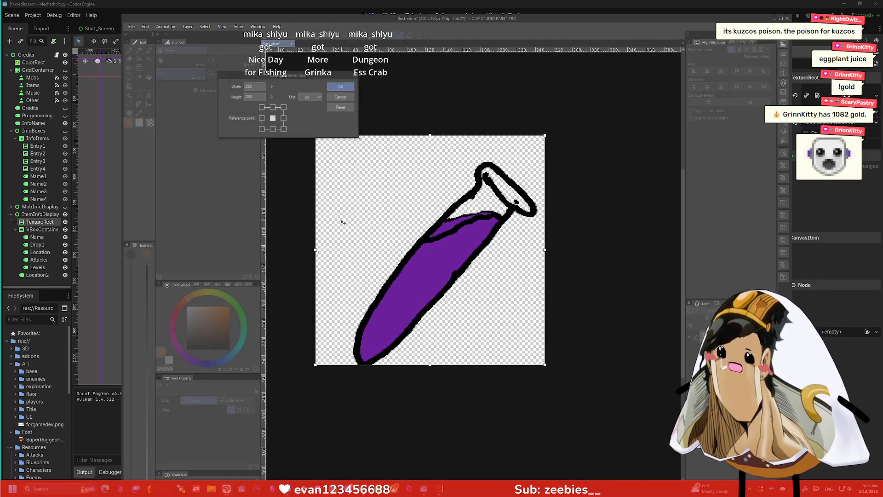
- Crop the canvas tightly around the potion to 207 × 225 px
{"action": "left_click_drag", "start_coordinate": [317, 245], "coordinate": [347, 245]}
{"action": "left_click_drag", "start_coordinate": [504, 247], "coordinate": [500, 245]}
{"action": "left_click_drag", "start_coordinate": [423, 337], "coordinate": [423, 339]}
{"action": "left_click_drag", "start_coordinate": [423, 152], "coordinate": [423, 172]}
{"action": "left_click", "coordinate": [341, 86]}
{"action": "left_click", "coordinate": [454, 341]}
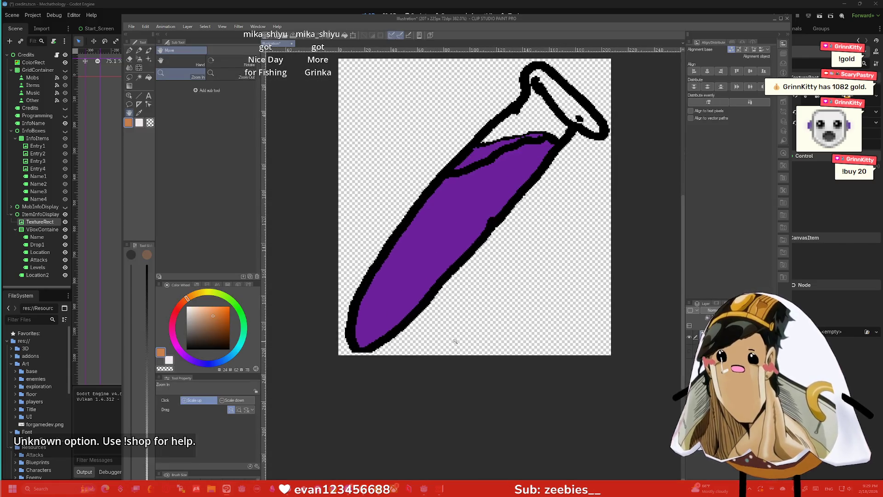
- Eyedrop black from the flask outline and switch back to the pen
{"action": "key", "text": "i"}
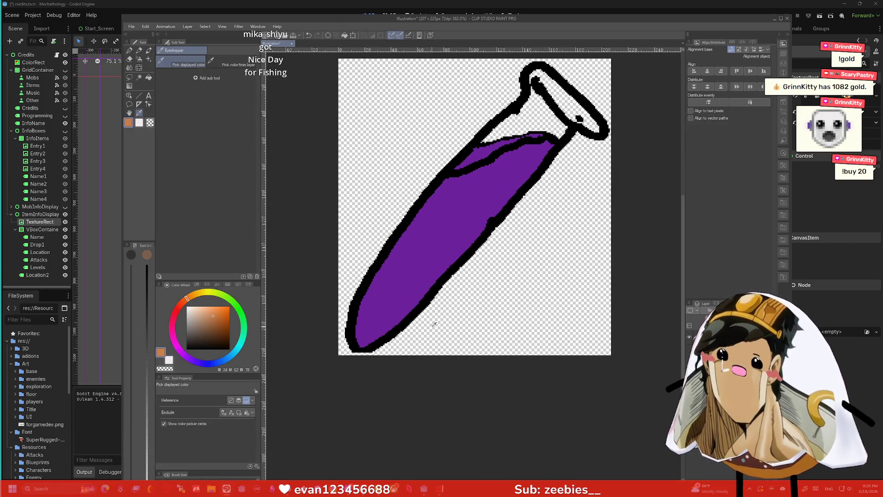
{"action": "left_click", "coordinate": [363, 295]}
{"action": "key", "text": "p"}
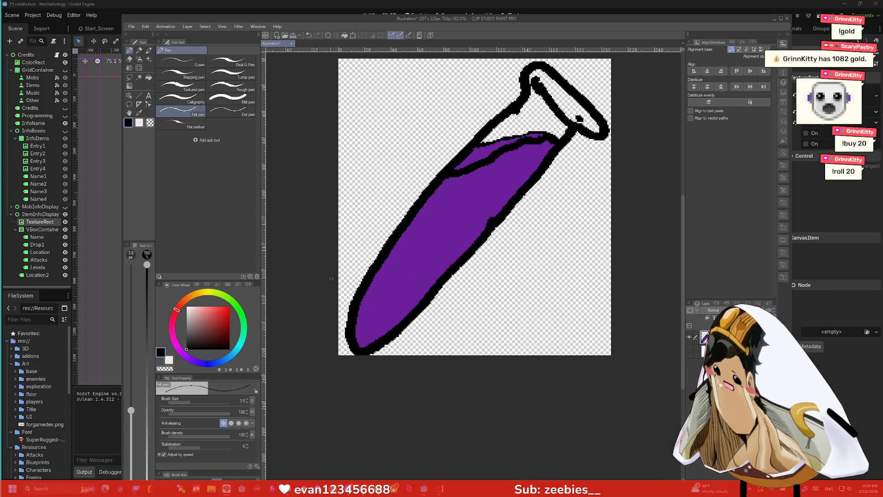
{"action": "scroll", "coordinate": [331, 278], "scroll_direction": "down", "scroll_amount": 3}
{"action": "scroll", "coordinate": [346, 266], "scroll_direction": "up", "scroll_amount": 2}
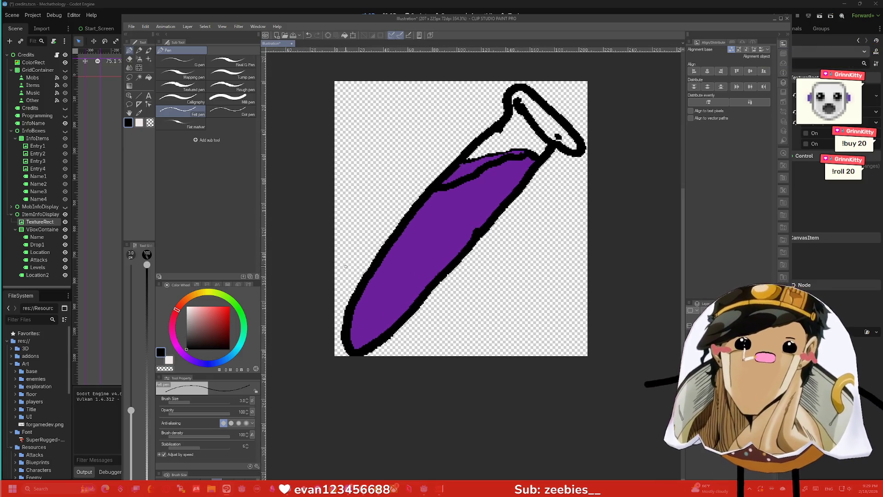
{"action": "scroll", "coordinate": [341, 260], "scroll_direction": "down", "scroll_amount": 2}
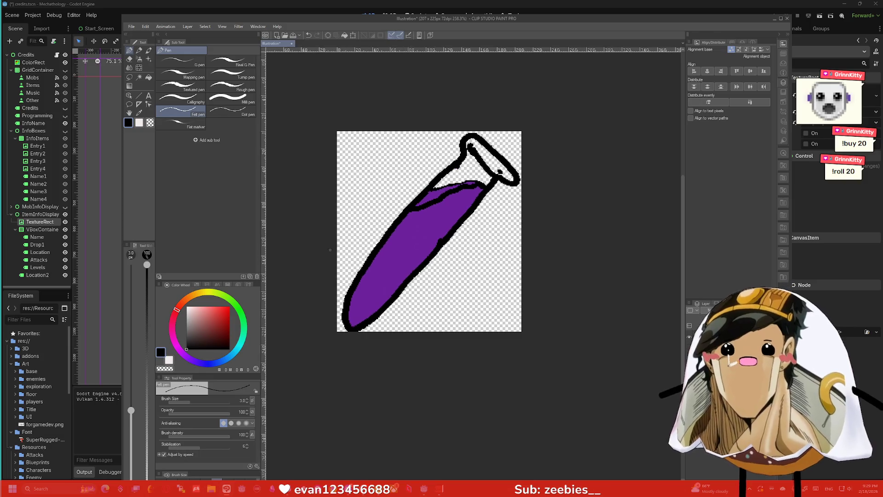
{"action": "scroll", "coordinate": [400, 168], "scroll_direction": "up", "scroll_amount": 1}
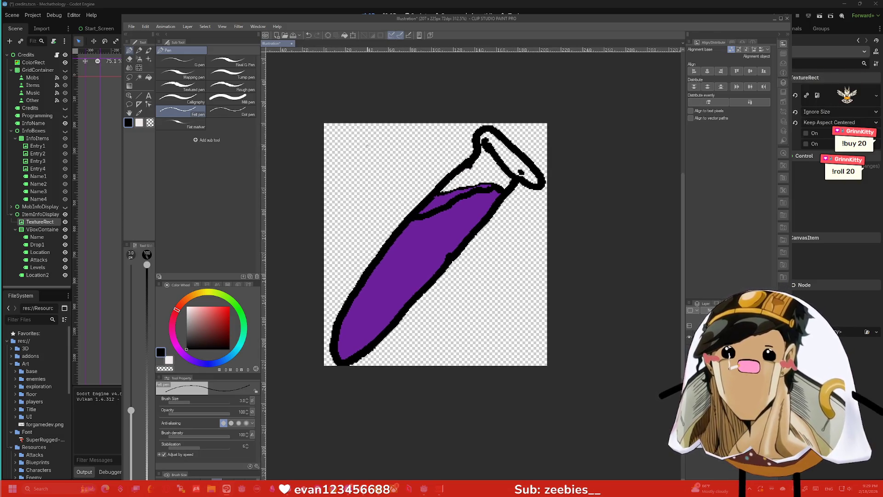
{"action": "left_click", "coordinate": [133, 26]}
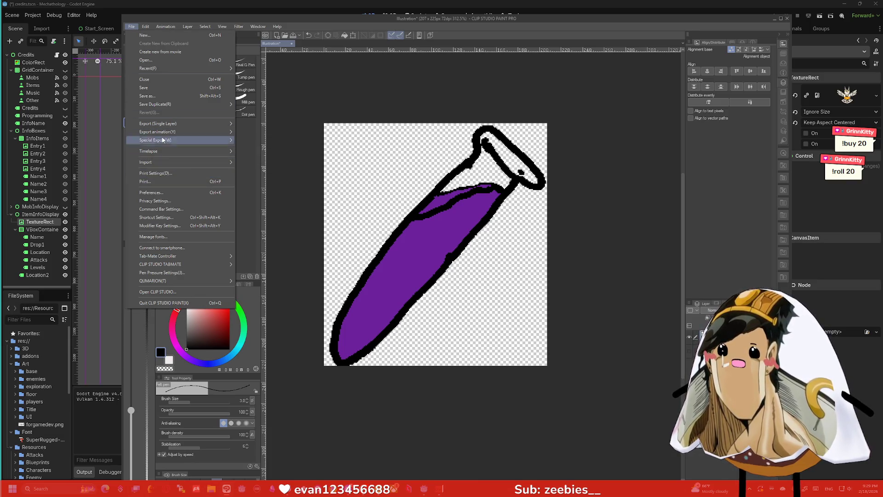
- In Save As, create and open a new Items folder inside the Mechathology Art folder
{"action": "left_click", "coordinate": [162, 99]}
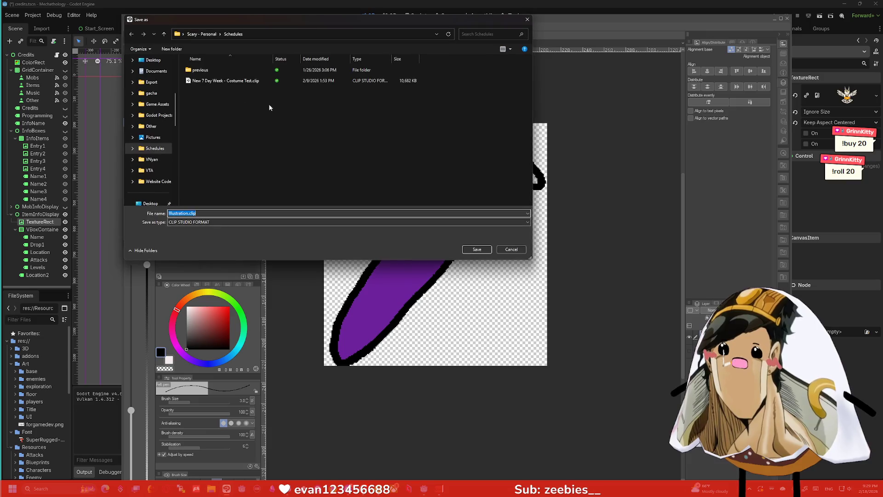
{"action": "scroll", "coordinate": [147, 138], "scroll_direction": "up", "scroll_amount": 1}
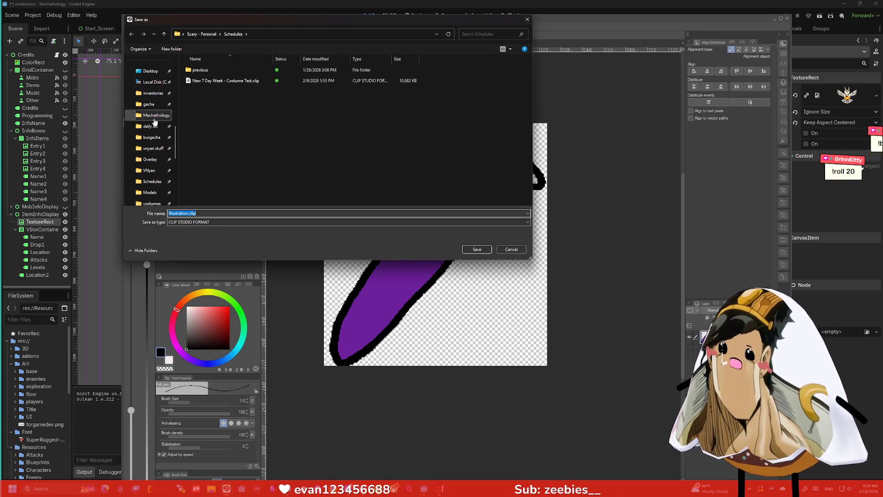
{"action": "left_click", "coordinate": [152, 115]}
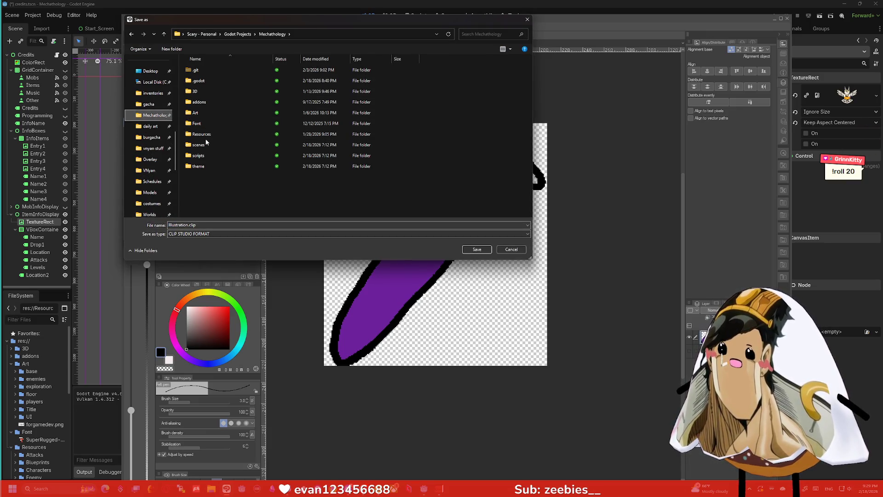
{"action": "double_click", "coordinate": [196, 112]}
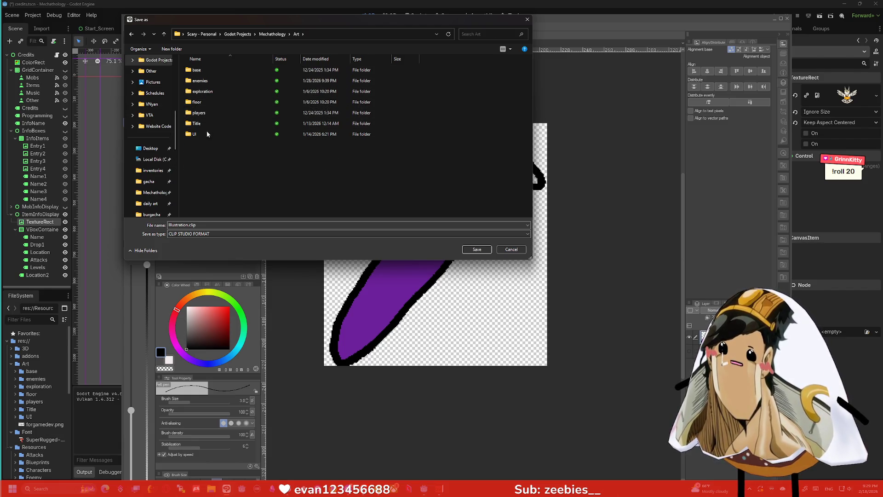
{"action": "right_click", "coordinate": [204, 146]}
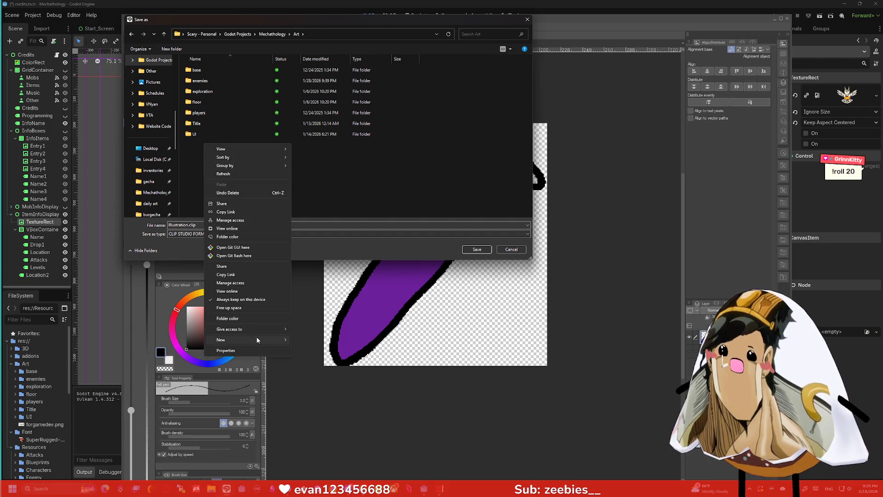
{"action": "mouse_move", "coordinate": [267, 339]}
{"action": "left_click", "coordinate": [318, 340]}
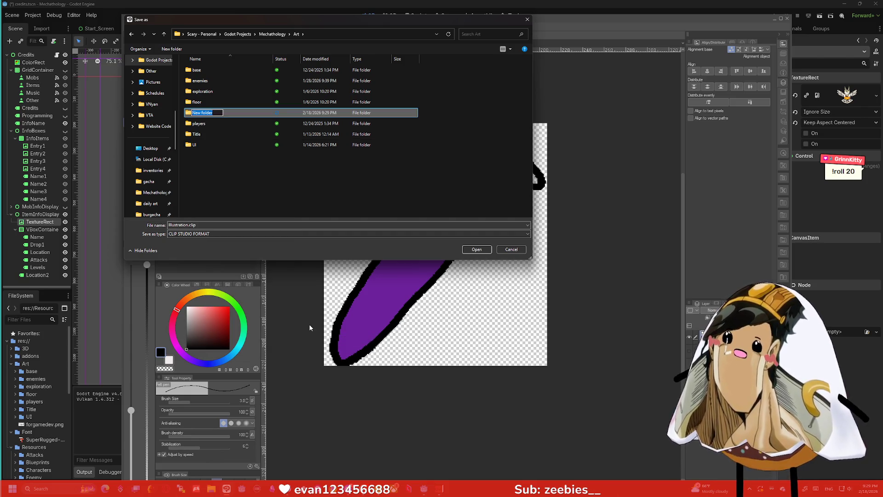
{"action": "type", "text": "Items"}
{"action": "key", "text": "Return"}
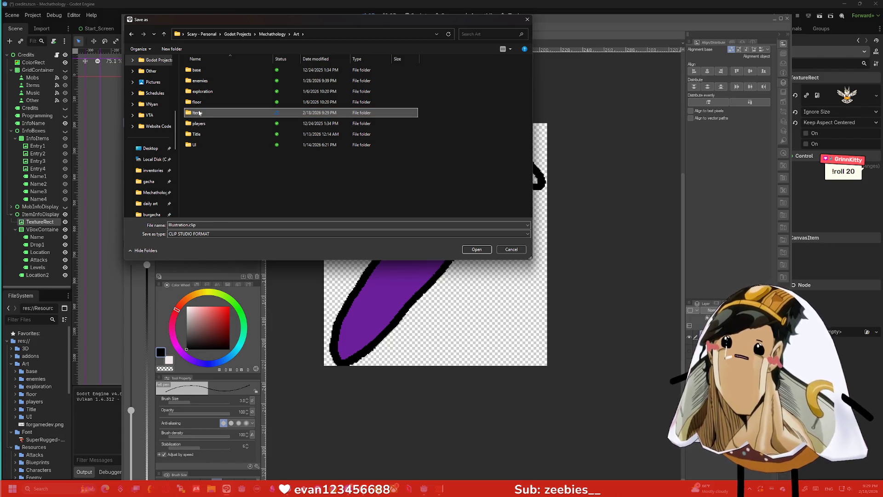
{"action": "double_click", "coordinate": [199, 113]}
- Save the drawing as Accuracy.png in PNG format without layer information
{"action": "left_click", "coordinate": [239, 224]}
{"action": "type", "text": "ccuracy"}
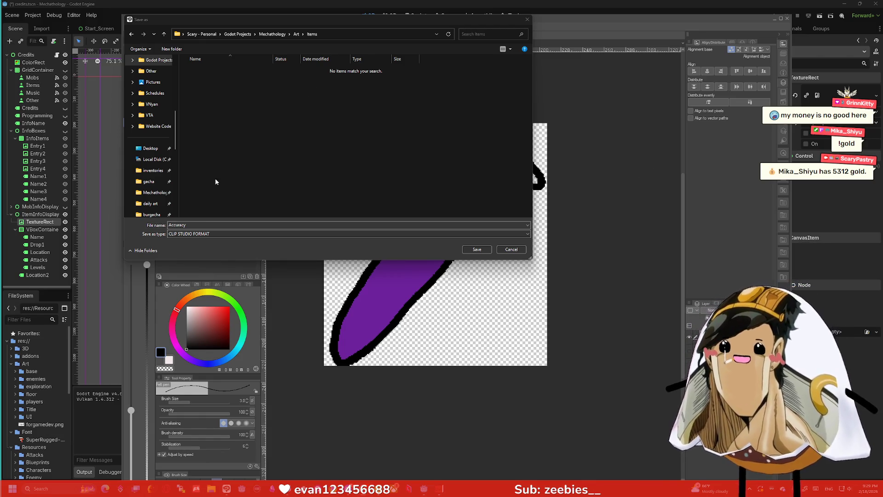
{"action": "left_click", "coordinate": [197, 234]}
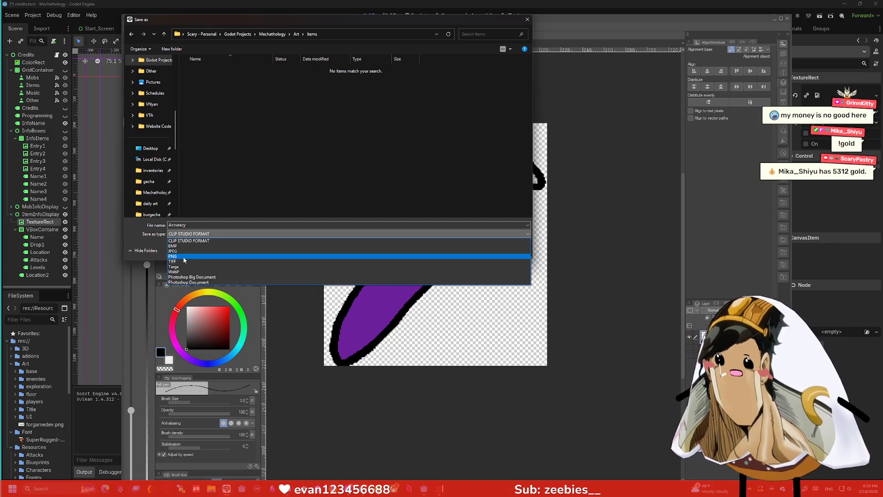
{"action": "left_click", "coordinate": [190, 253]}
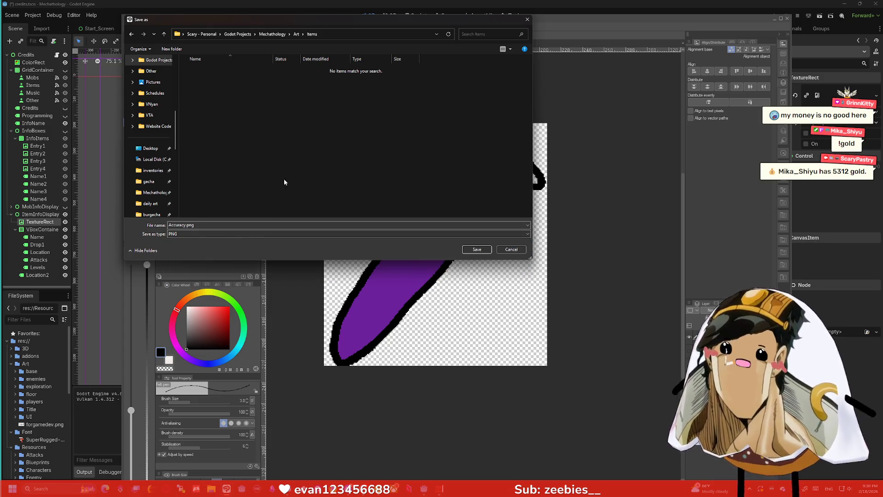
{"action": "left_click", "coordinate": [477, 250]}
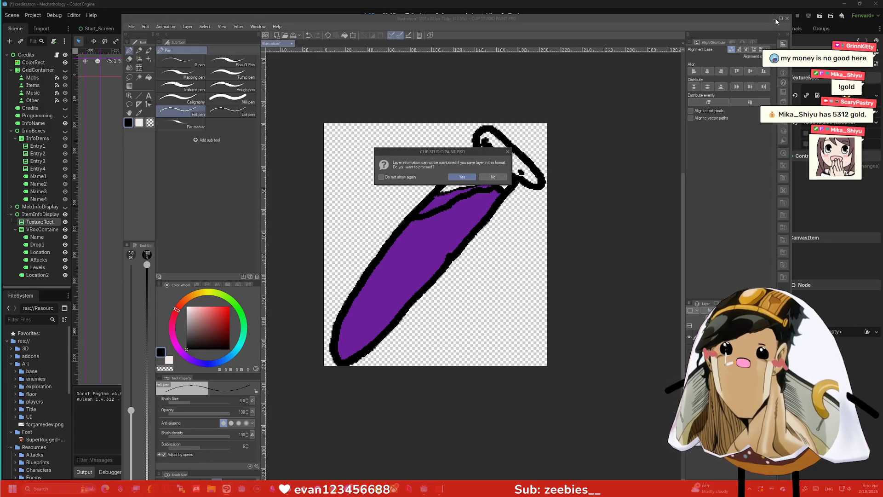
{"action": "left_click", "coordinate": [461, 176]}
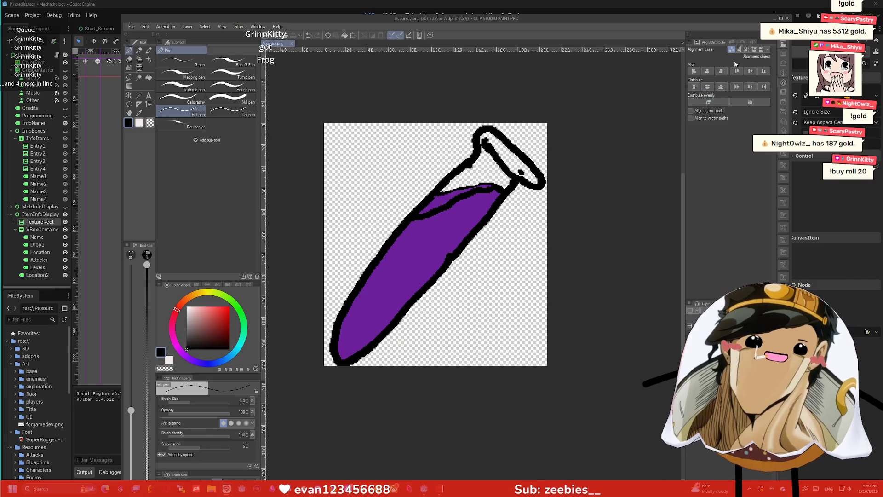
{"action": "left_click", "coordinate": [774, 18]}
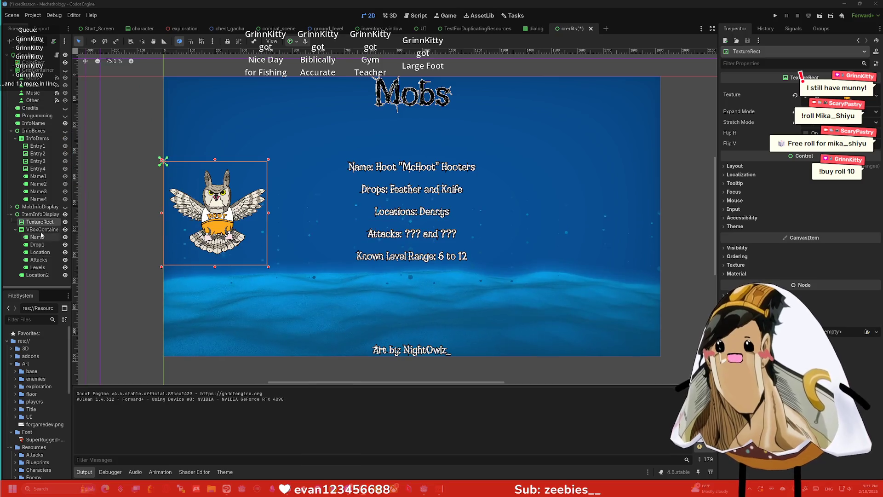
- Collapse the Art, Font, Items and Resources folders in the FileSystem dock
{"action": "scroll", "coordinate": [46, 404], "scroll_direction": "down", "scroll_amount": 4}
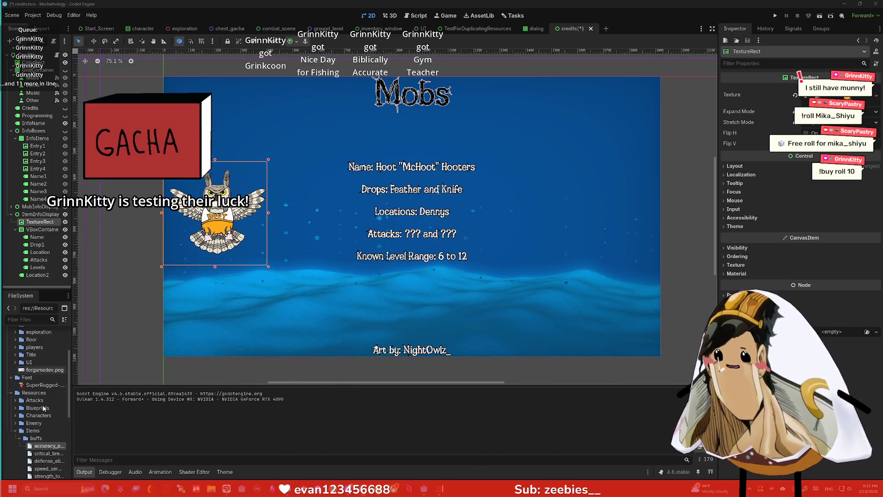
{"action": "scroll", "coordinate": [44, 368], "scroll_direction": "up", "scroll_amount": 3}
{"action": "scroll", "coordinate": [44, 368], "scroll_direction": "up", "scroll_amount": 2}
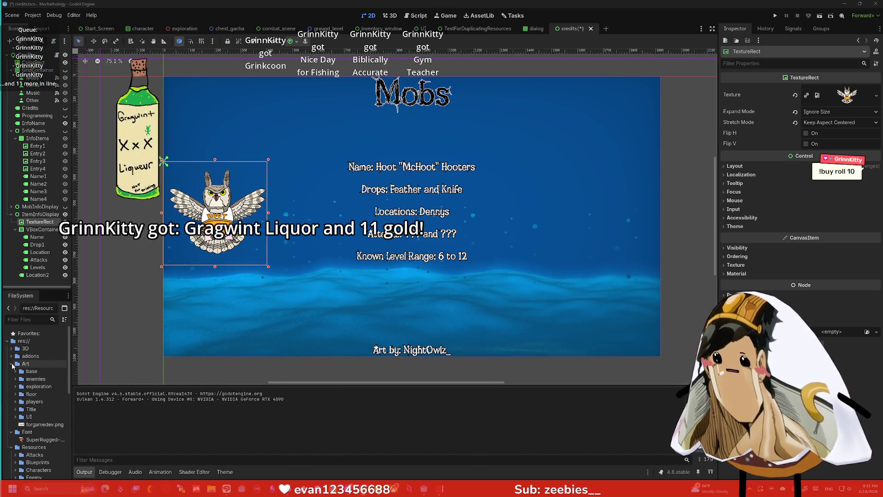
{"action": "left_click", "coordinate": [11, 363]}
{"action": "left_click", "coordinate": [12, 372]}
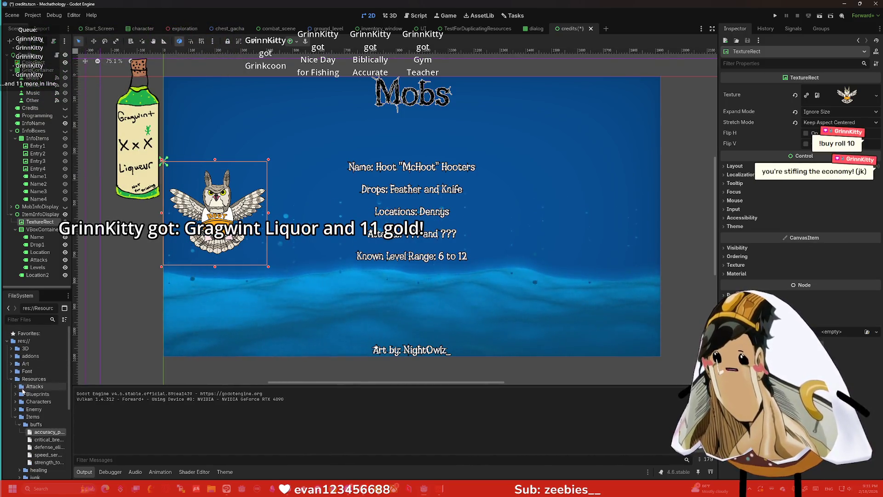
{"action": "left_click", "coordinate": [14, 416]}
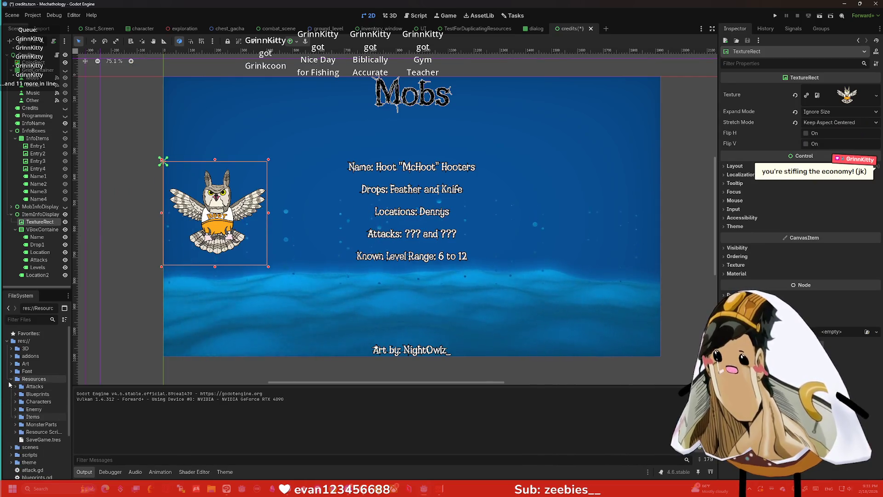
{"action": "left_click", "coordinate": [11, 378]}
- Drag Art/Items/Accuracy.png onto the TextureRect's Texture slot, replacing the owl picture
{"action": "left_click", "coordinate": [11, 363]}
{"action": "left_click", "coordinate": [15, 402]}
{"action": "mouse_move", "coordinate": [46, 409]}
{"action": "left_mouse_down"}
{"action": "mouse_move", "coordinate": [75, 362]}
{"action": "mouse_move", "coordinate": [51, 199]}
{"action": "left_mouse_up"}
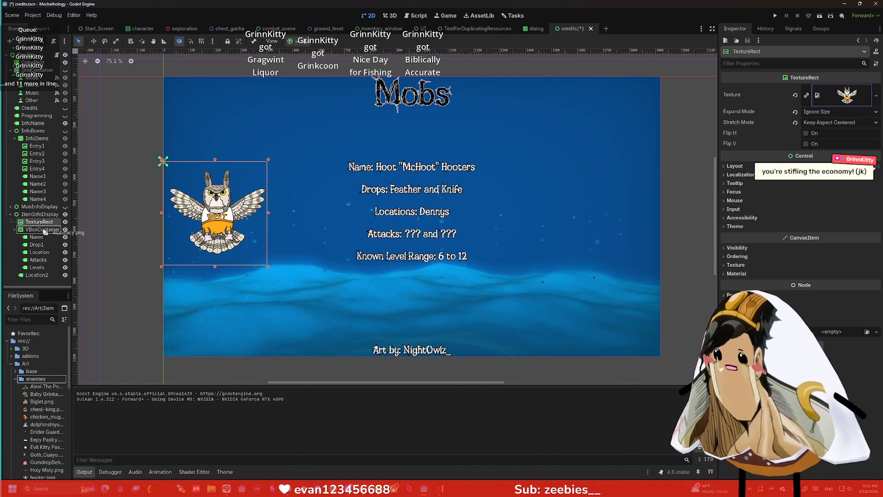
{"action": "left_click_drag", "start_coordinate": [44, 232], "coordinate": [210, 215]}
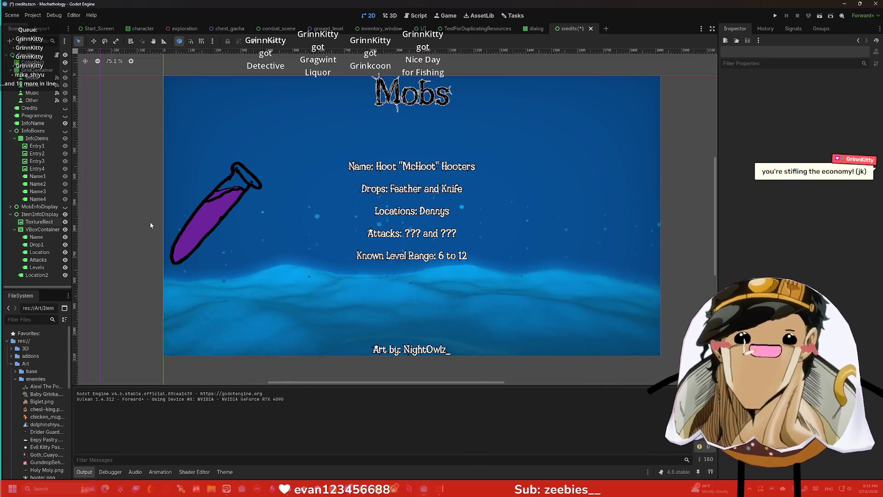
{"action": "left_click", "coordinate": [49, 230]}
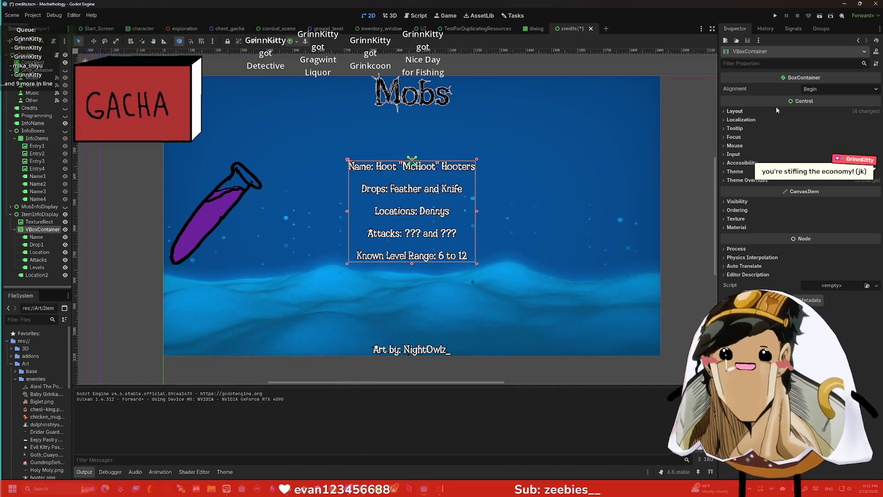
- Replace the Name label's mob name with 'Accuracy Philter' and select Drop1's text for editing
{"action": "left_click", "coordinate": [50, 236]}
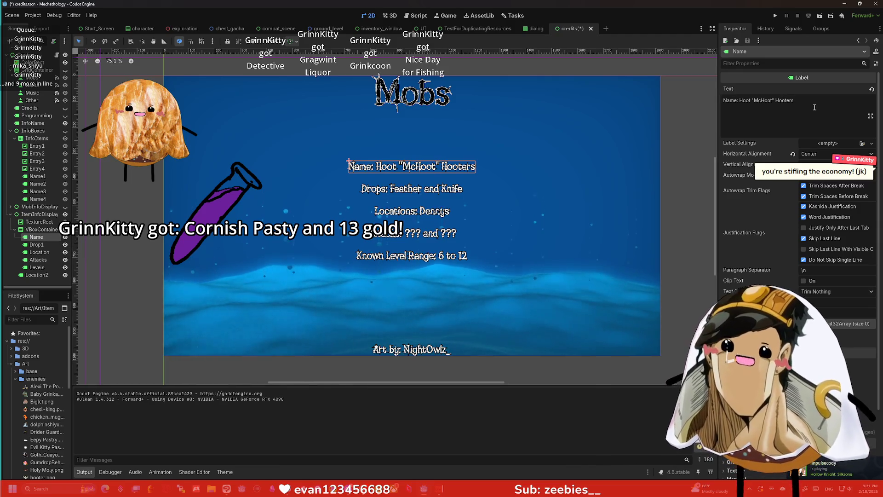
{"action": "left_click_drag", "start_coordinate": [814, 108], "coordinate": [741, 100]}
{"action": "type", "text": "Ac"}
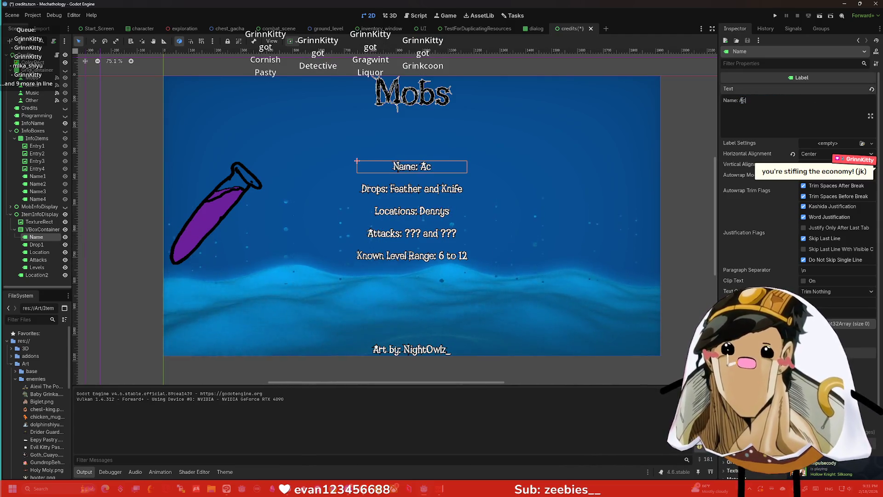
{"action": "type", "text": "curacy Philter"}
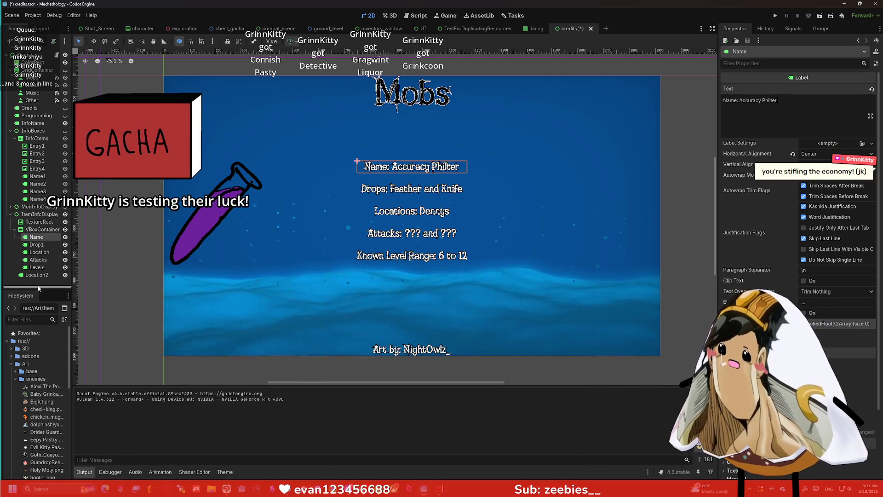
{"action": "left_click", "coordinate": [36, 244]}
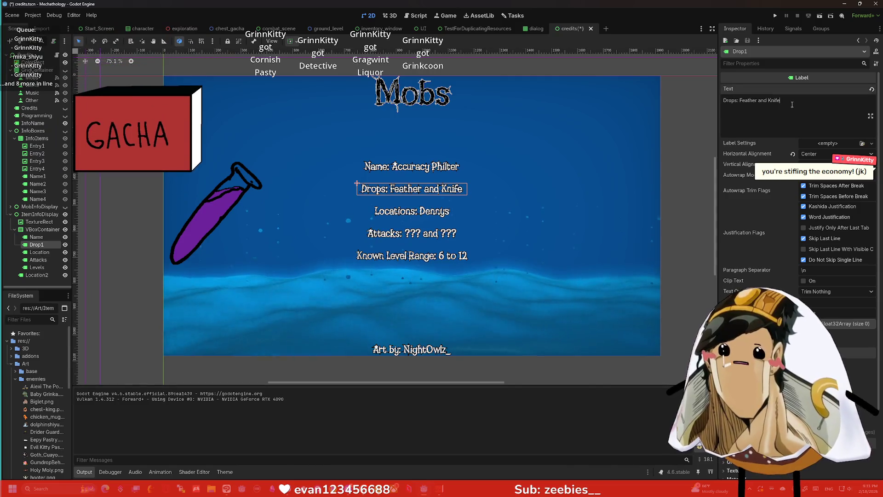
{"action": "left_click_drag", "start_coordinate": [781, 100], "coordinate": [741, 101]}
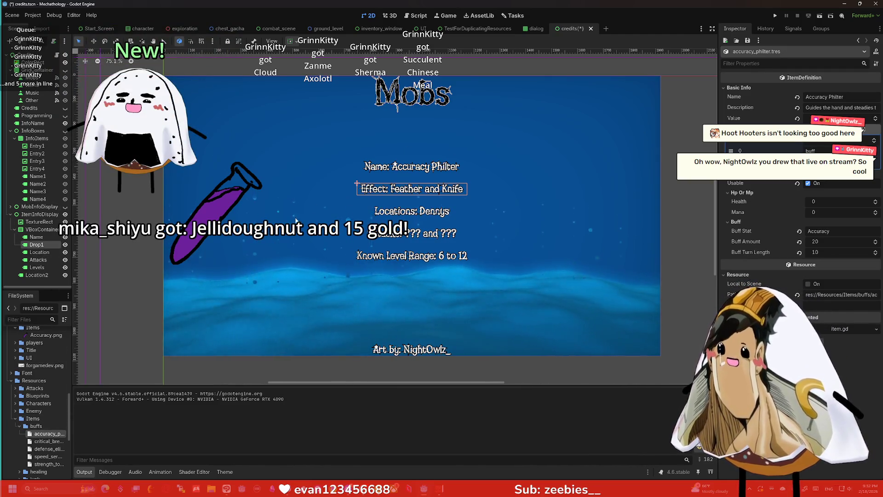
- Rename the Drop1 node in the Scene tree to Effect
{"action": "triple_click", "coordinate": [819, 108]}
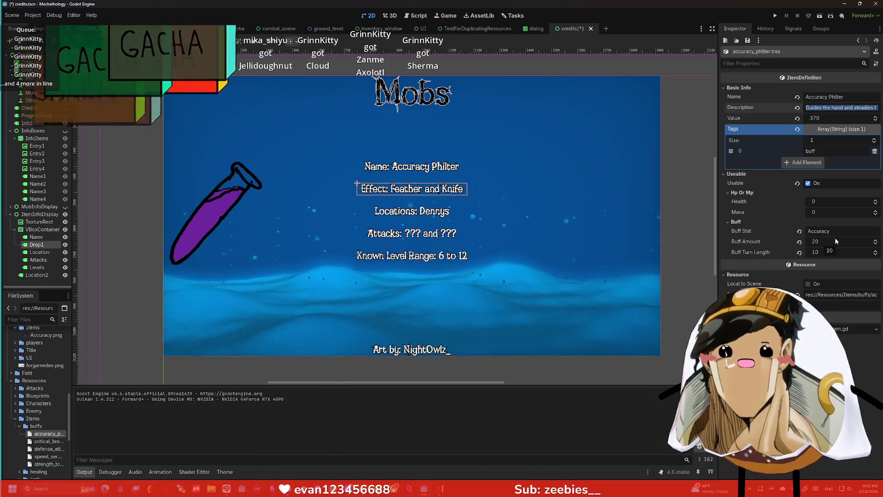
{"action": "left_click", "coordinate": [36, 247]}
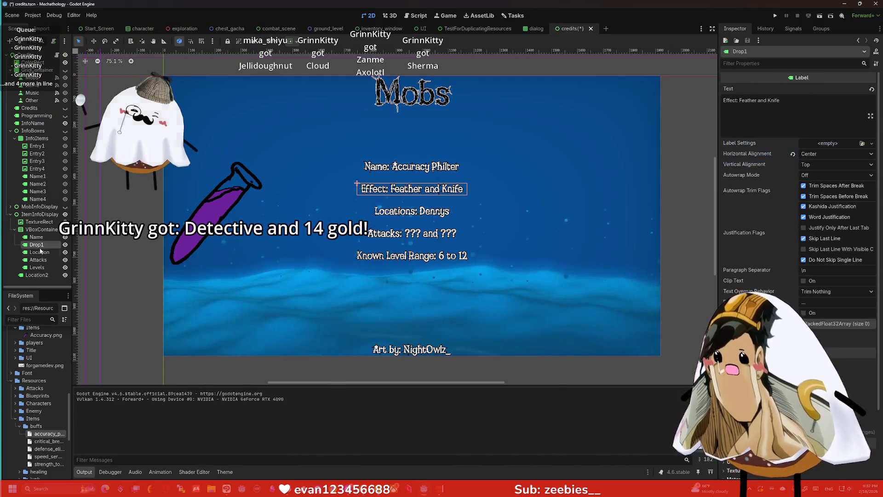
{"action": "double_click", "coordinate": [33, 245]}
{"action": "type", "text": "Effect"}
{"action": "key", "text": "Return"}
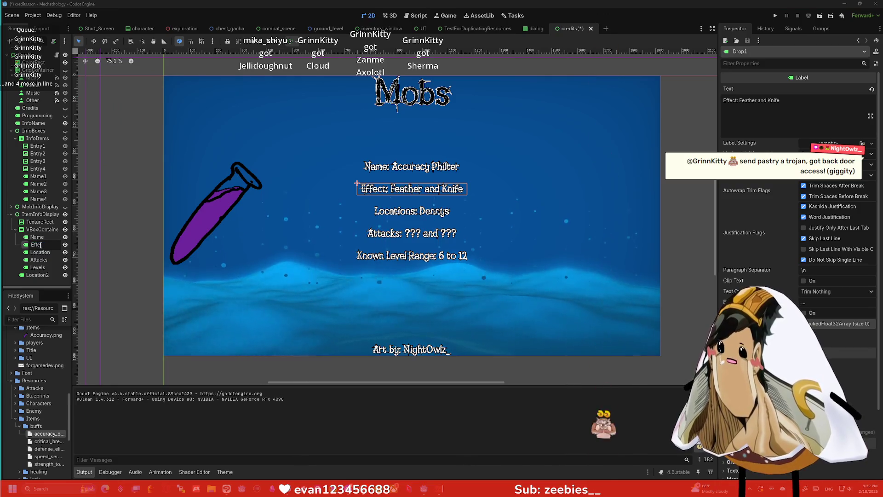
- Change the Effect label's text to 'Effect: +20 Accuracy'
{"action": "left_click_drag", "start_coordinate": [781, 101], "coordinate": [689, 99]}
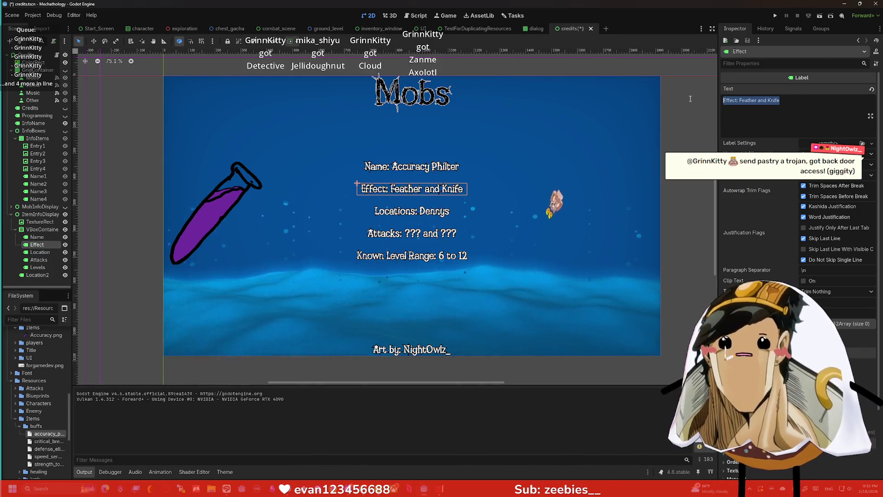
{"action": "type", "text": "E"}
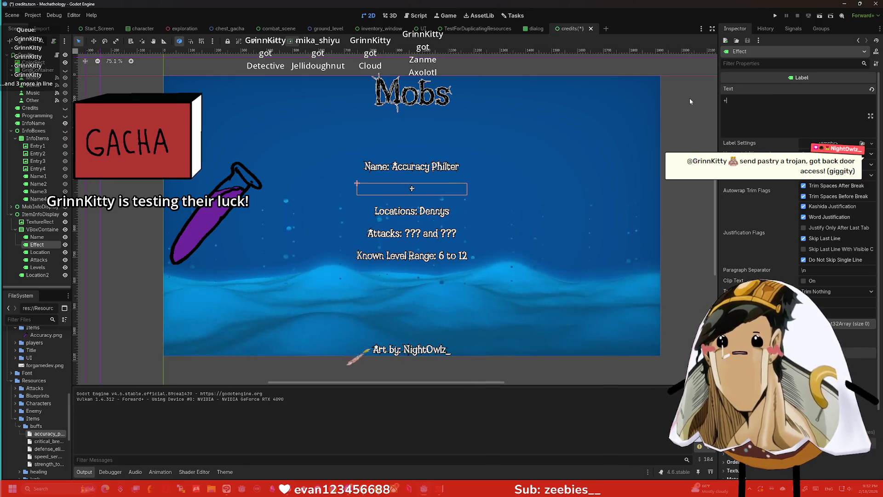
{"action": "type", "text": "ffect: "}
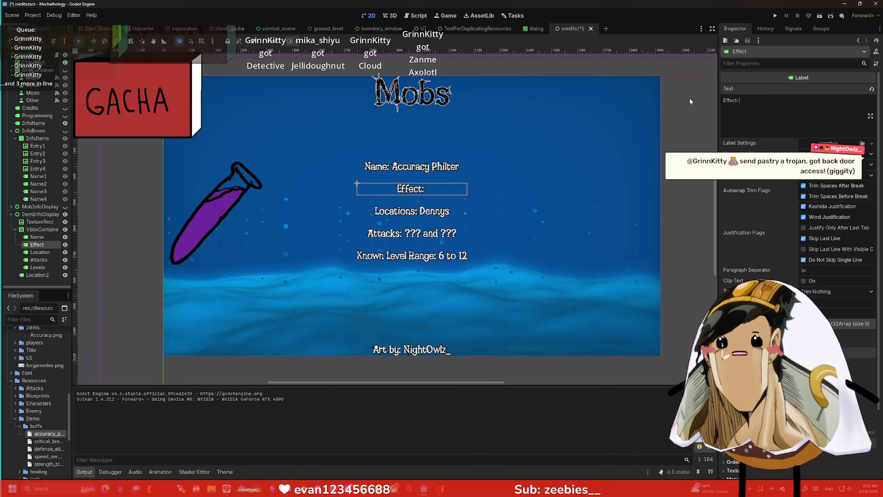
{"action": "type", "text": "+20 Accuracy"}
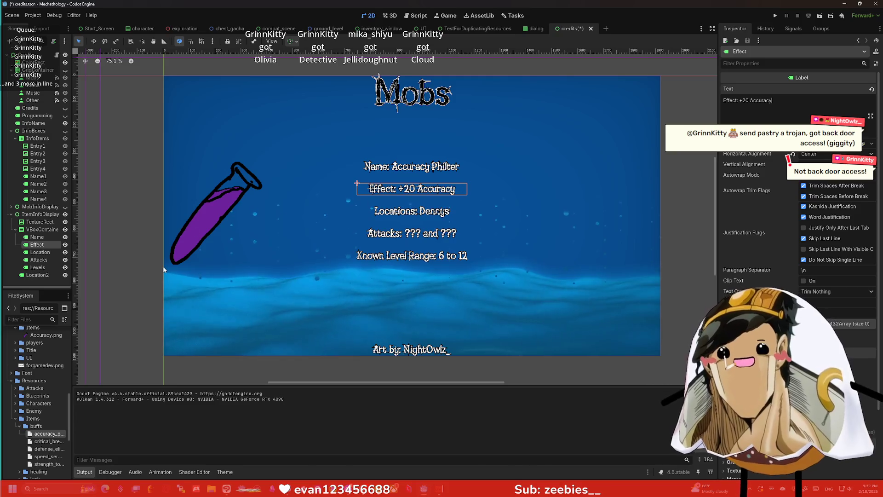
{"action": "left_click", "coordinate": [30, 252]}
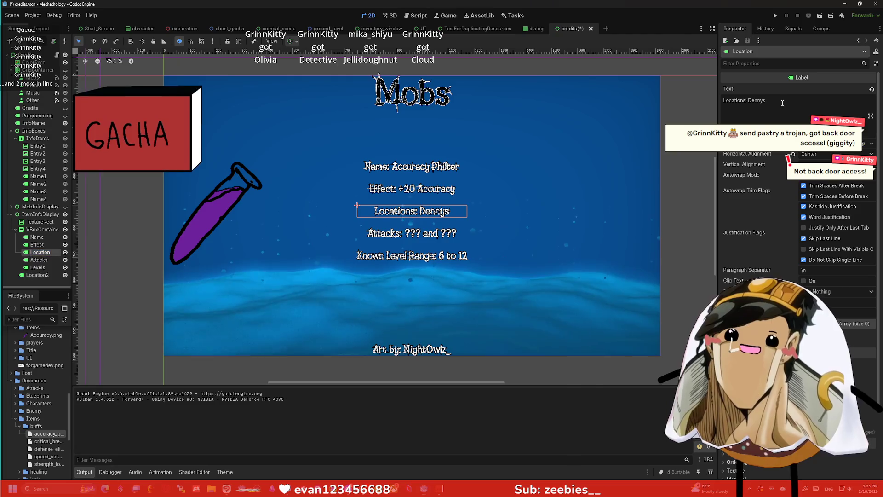
- Change the Location label's text to 'Aquisition: Drops + Alchemist'
{"action": "left_click_drag", "start_coordinate": [782, 103], "coordinate": [714, 96]}
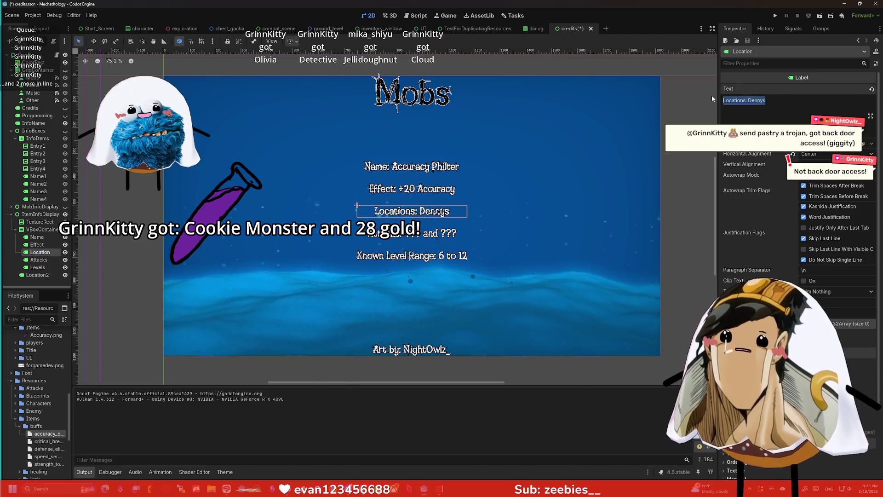
{"action": "type", "text": "Drops:"}
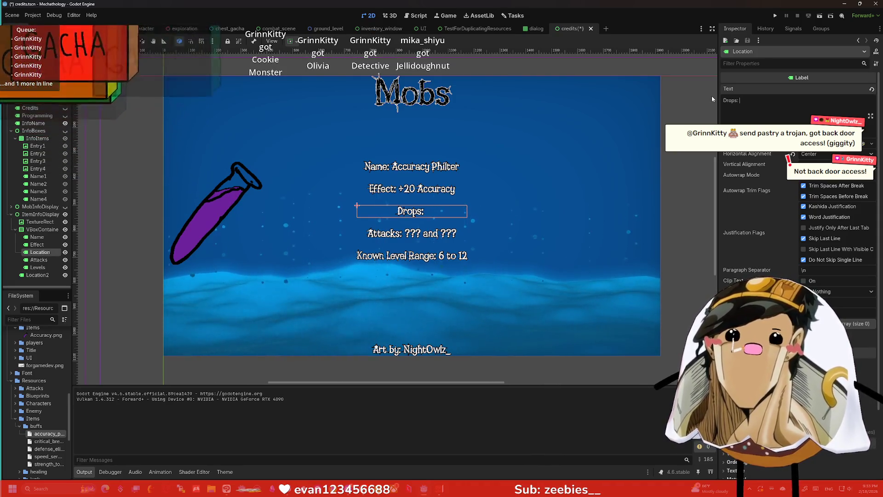
{"action": "key", "text": "BackSpace"}
{"action": "key", "text": "BackSpace"}
{"action": "key", "text": "BackSpace"}
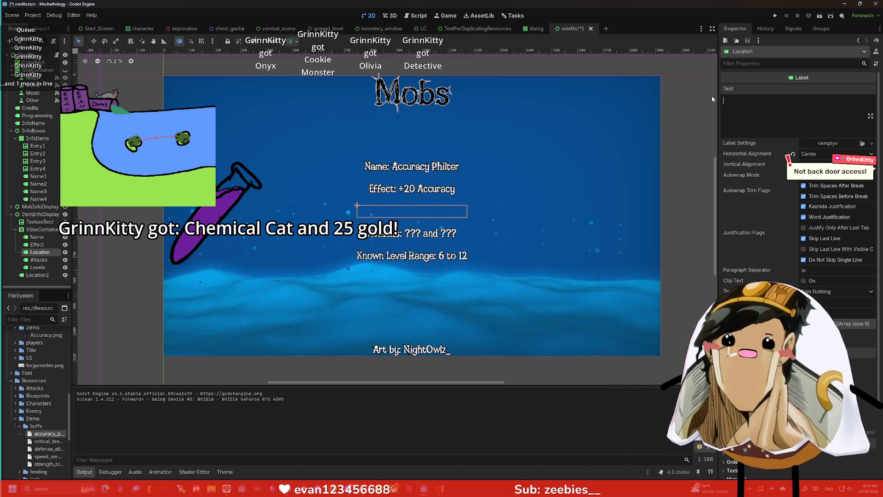
{"action": "type", "text": "Aquisition: "}
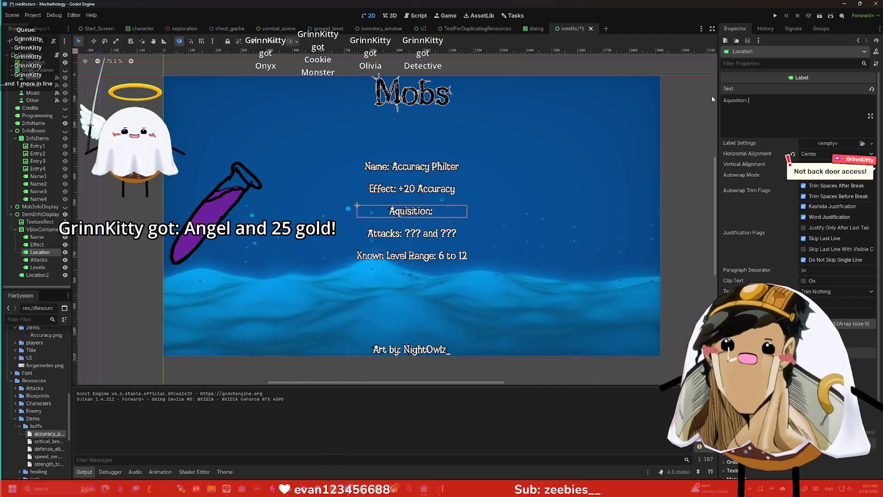
{"action": "type", "text": "Dro"}
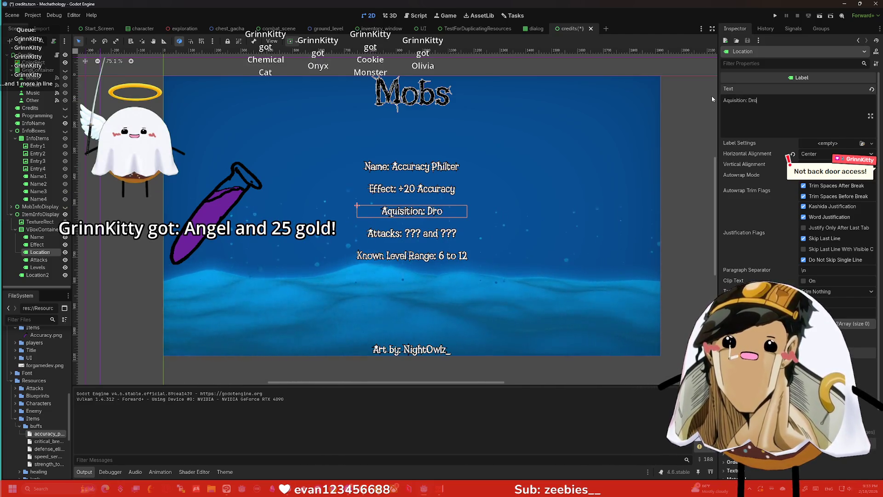
{"action": "type", "text": "ps + Alchemist"}
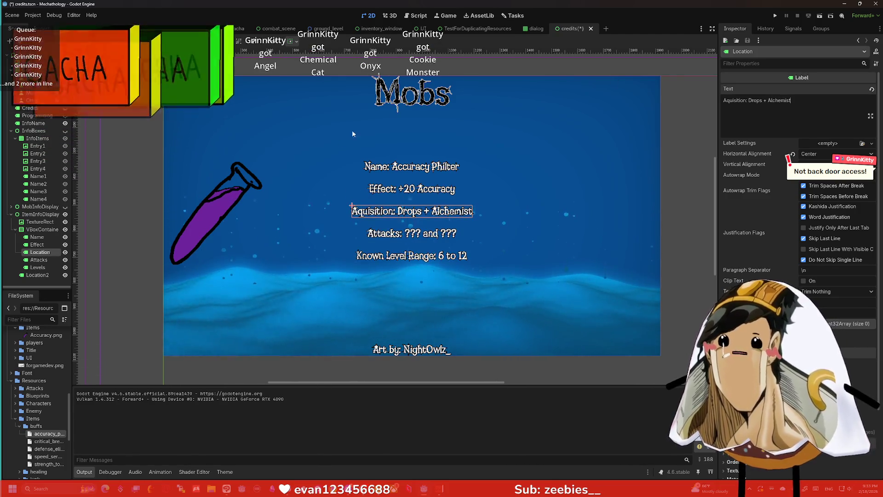
- Move the Effect node below Attacks and set the Attacks text to 'Type: Buff'
{"action": "left_click", "coordinate": [38, 259]}
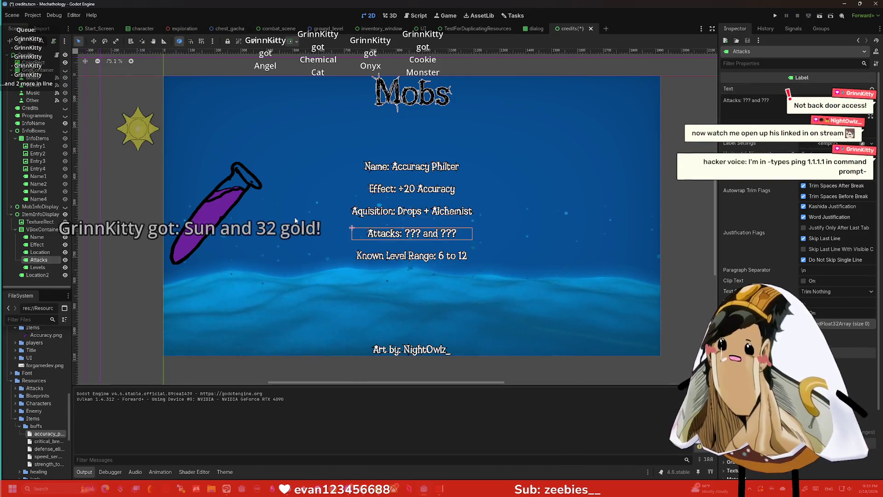
{"action": "left_click_drag", "start_coordinate": [771, 100], "coordinate": [715, 104]}
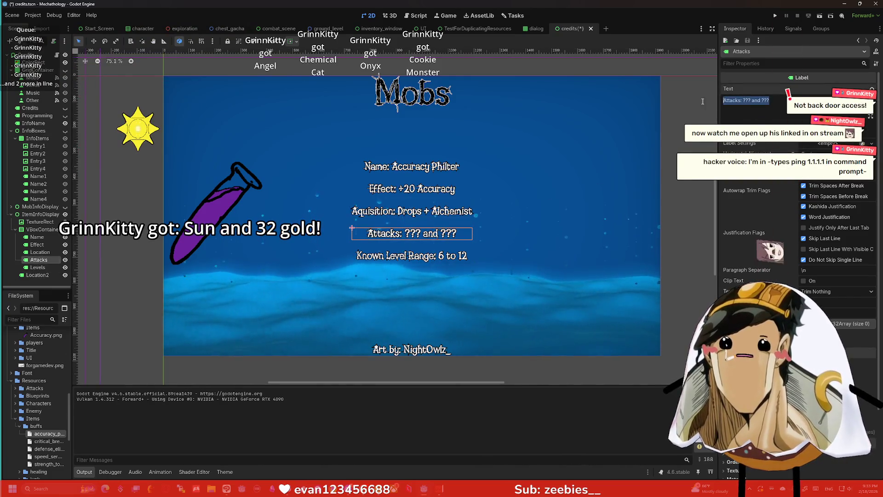
{"action": "left_click_drag", "start_coordinate": [37, 244], "coordinate": [40, 265]}
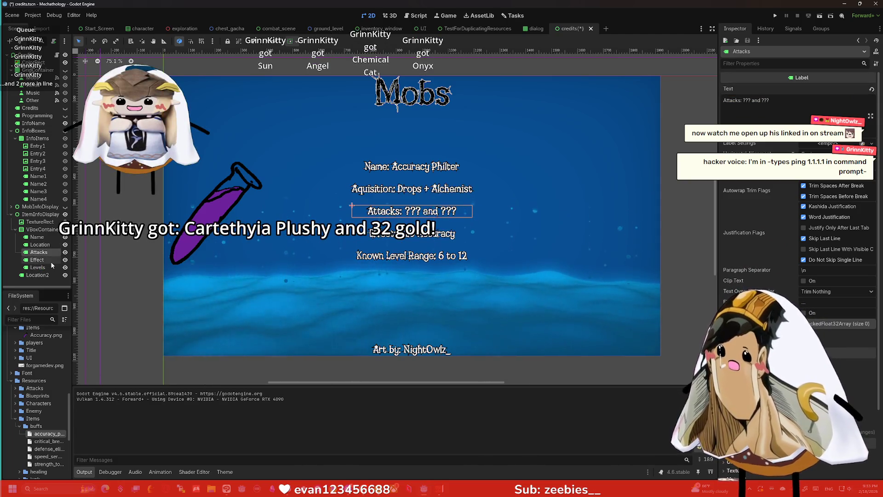
{"action": "left_click", "coordinate": [776, 100]}
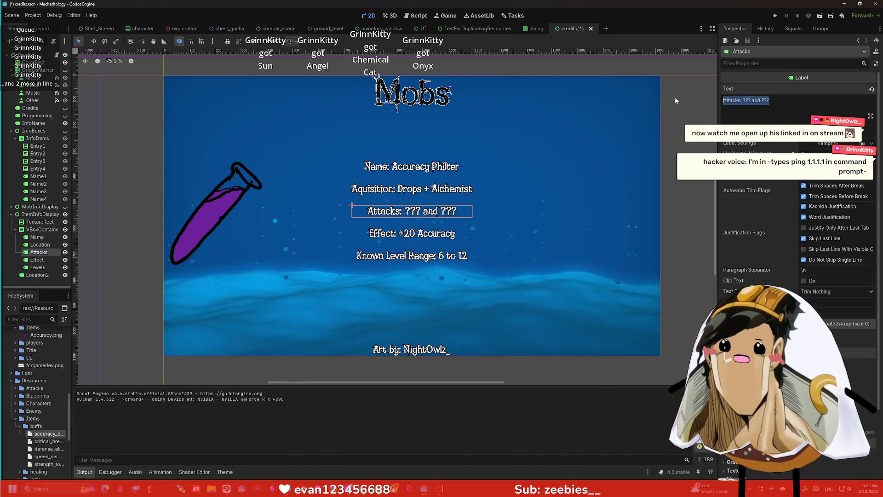
{"action": "type", "text": "Type: Buff"}
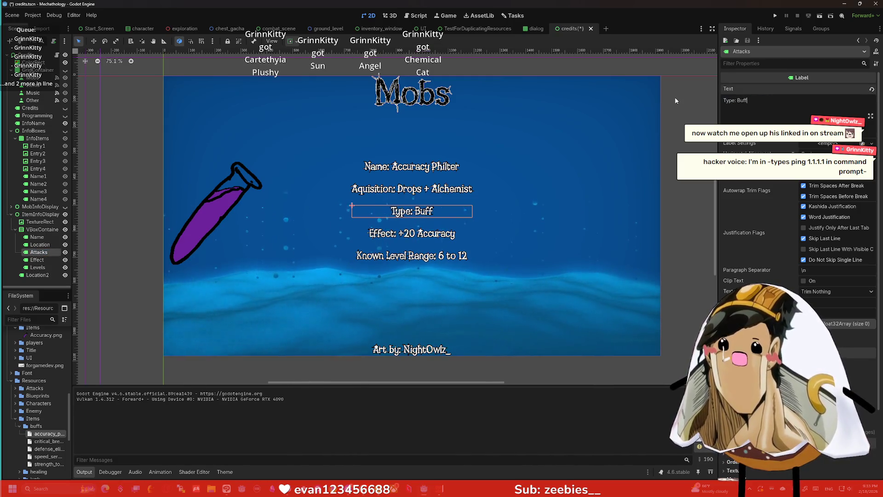
- Set the Levels label's text to 'Value: 370 gold', after checking the accuracy_philter item's value
{"action": "left_click", "coordinate": [38, 267]}
{"action": "triple_click", "coordinate": [754, 100]}
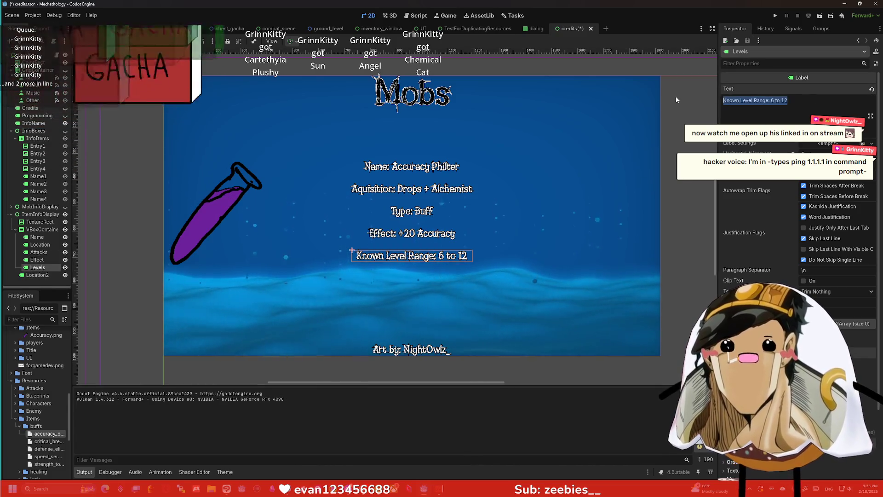
{"action": "type", "text": "Value:"}
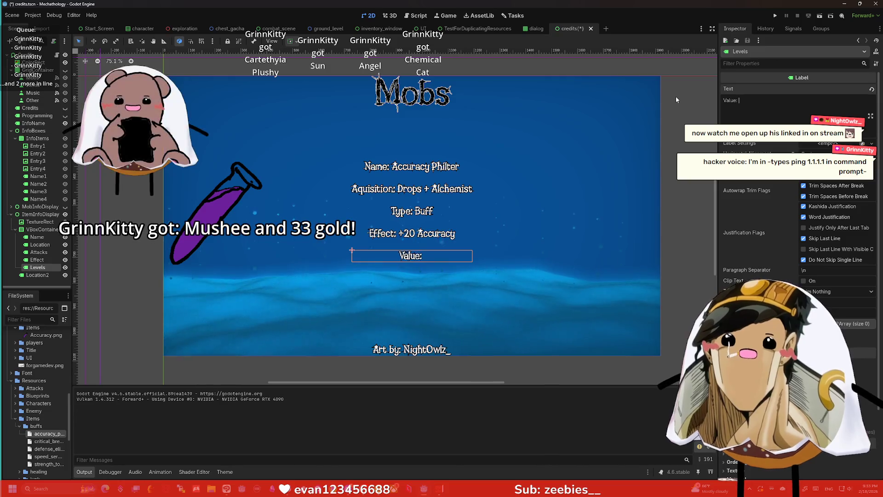
{"action": "scroll", "coordinate": [32, 405], "scroll_direction": "down", "scroll_amount": 2}
{"action": "left_click", "coordinate": [44, 381]}
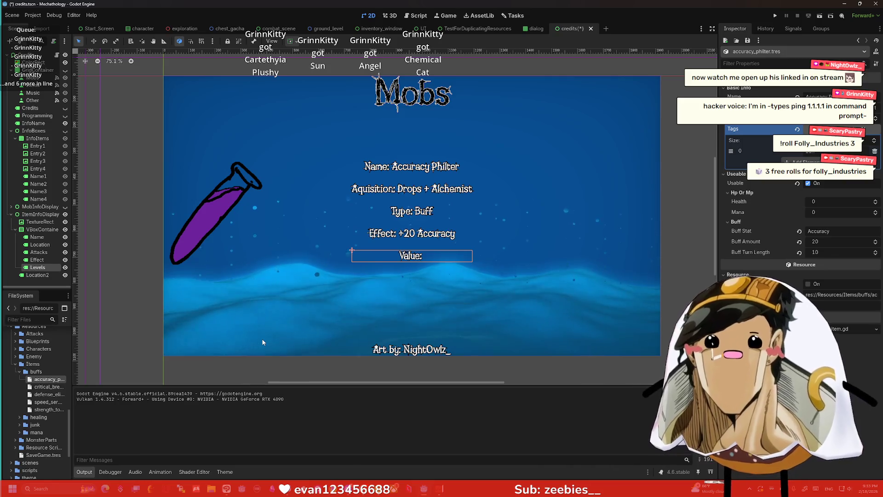
{"action": "left_click", "coordinate": [37, 267]}
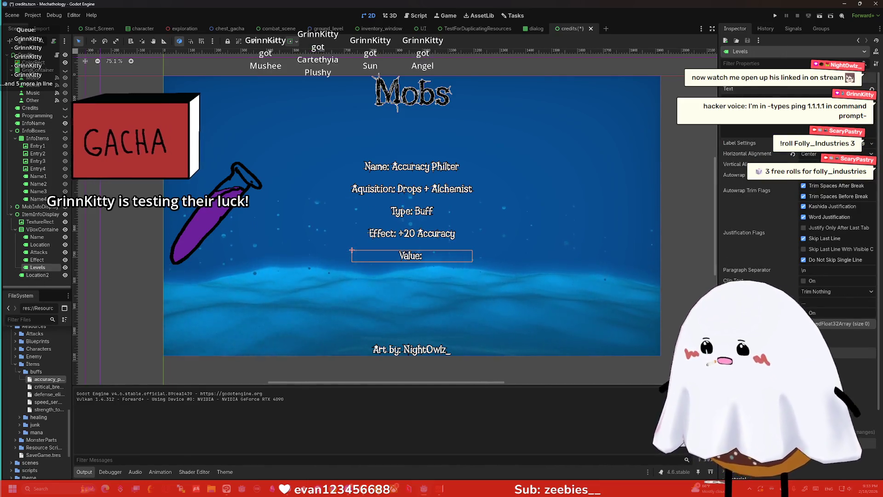
{"action": "type", "text": "370 gold"}
{"action": "left_click", "coordinate": [679, 200]}
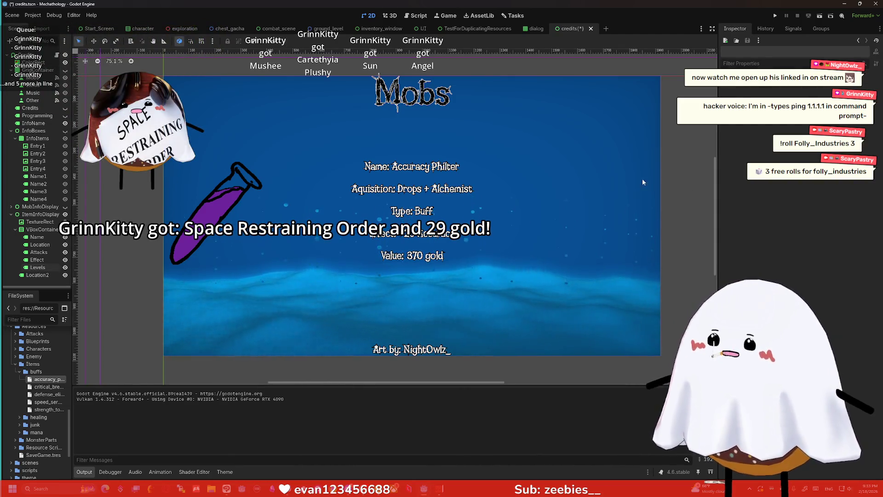
{"action": "left_click", "coordinate": [36, 275]}
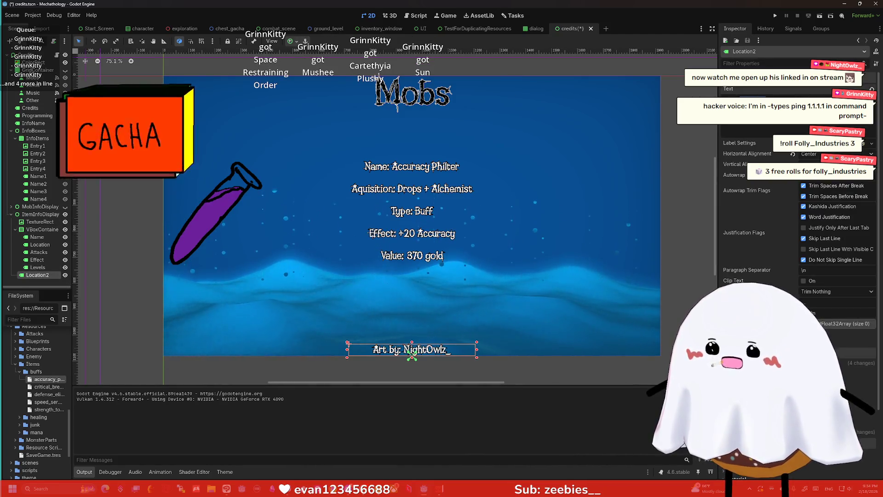
- Rewrite the bottom credit label's text to credit all three artists
{"action": "key", "text": "BackSpace"}
{"action": "key", "text": "BackSpace"}
{"action": "key", "text": "BackSpace"}
{"action": "type", "text": "GrinnKitty"}
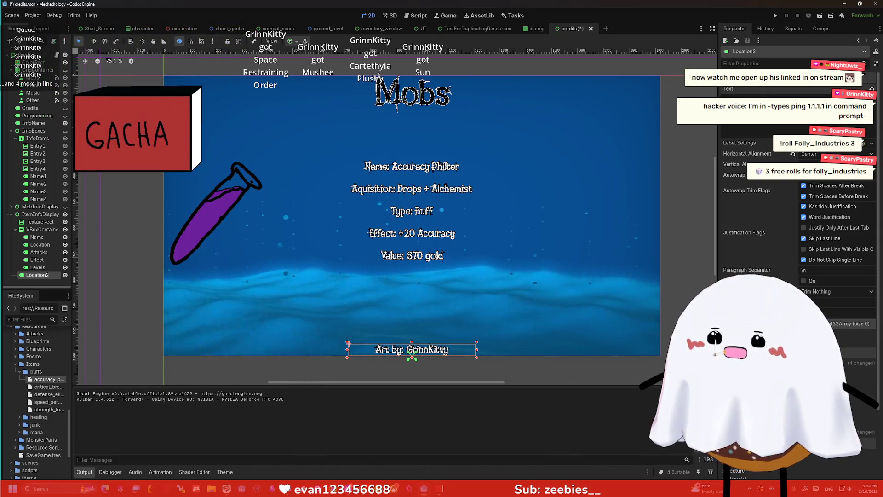
{"action": "type", "text": " and Nighto"}
{"action": "key", "text": "BackSpace"}
{"action": "type", "text": "Owlz and Mika_Shiyu who shot me"}
{"action": "left_click", "coordinate": [608, 373]}
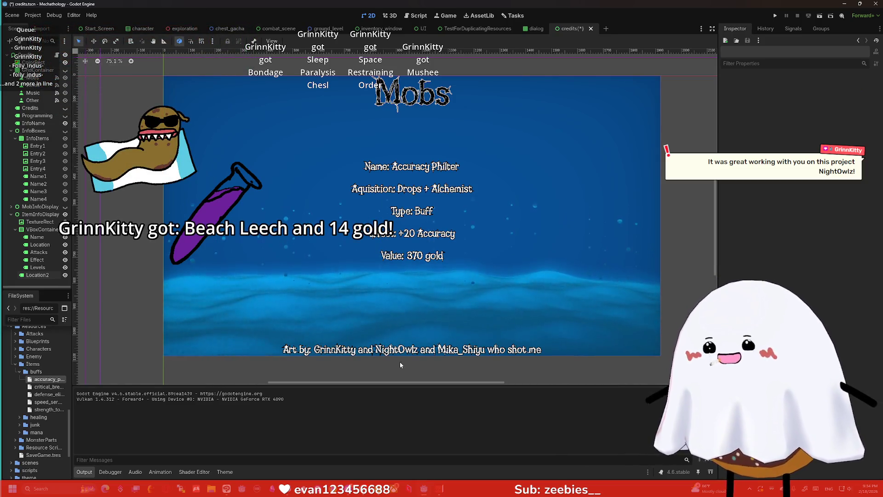
- Rename the credit label node from Location2 to ArtBy
{"action": "left_click", "coordinate": [47, 273]}
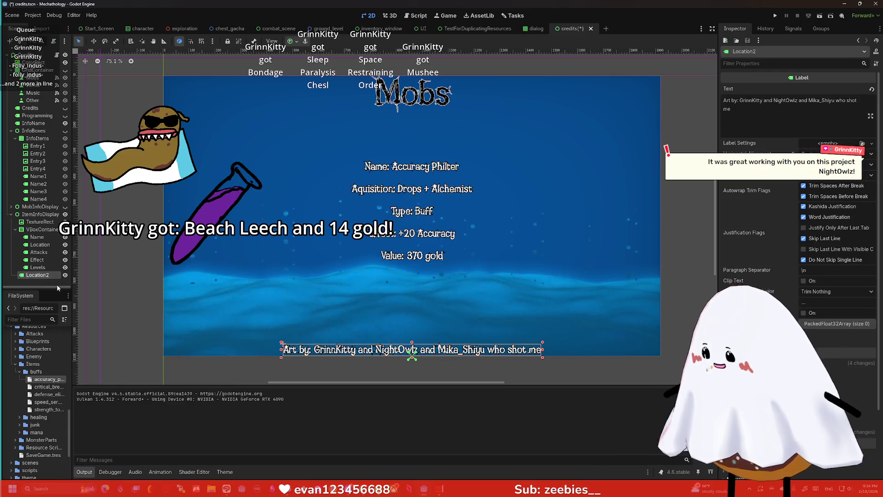
{"action": "key", "text": "F2"}
{"action": "type", "text": "rtBy"}
{"action": "key", "text": "Return"}
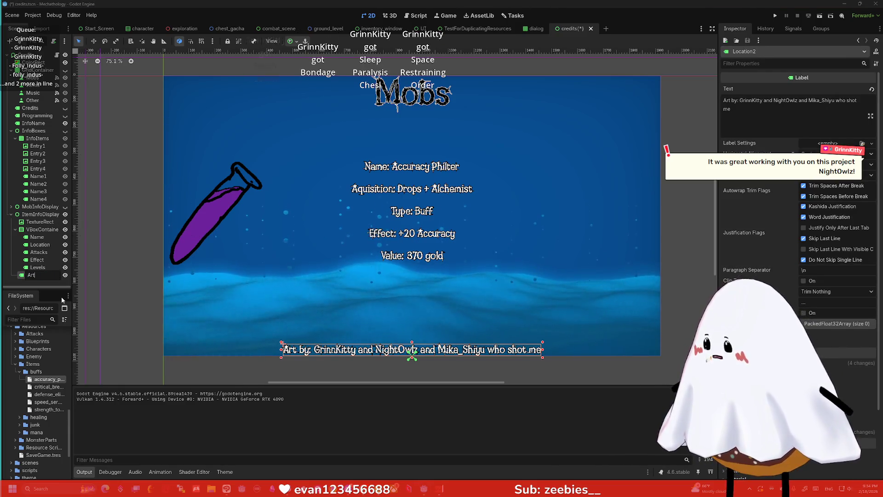
{"action": "left_click", "coordinate": [11, 214]}
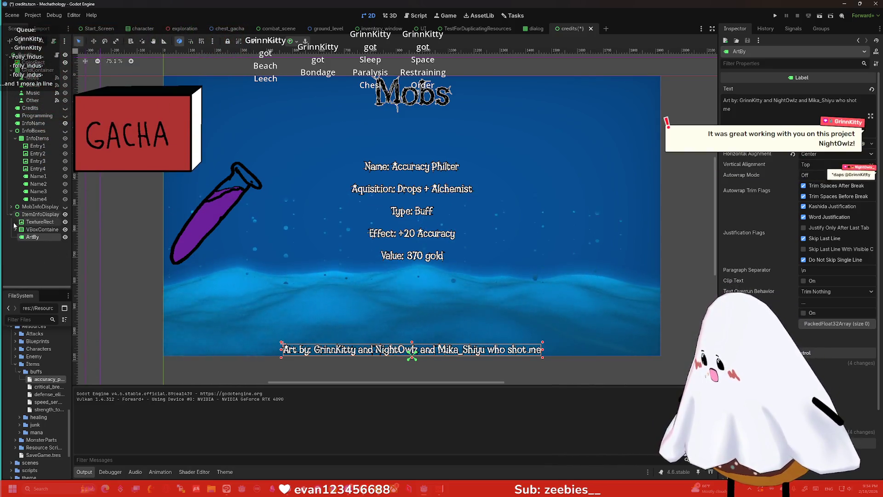
{"action": "left_click", "coordinate": [11, 214]}
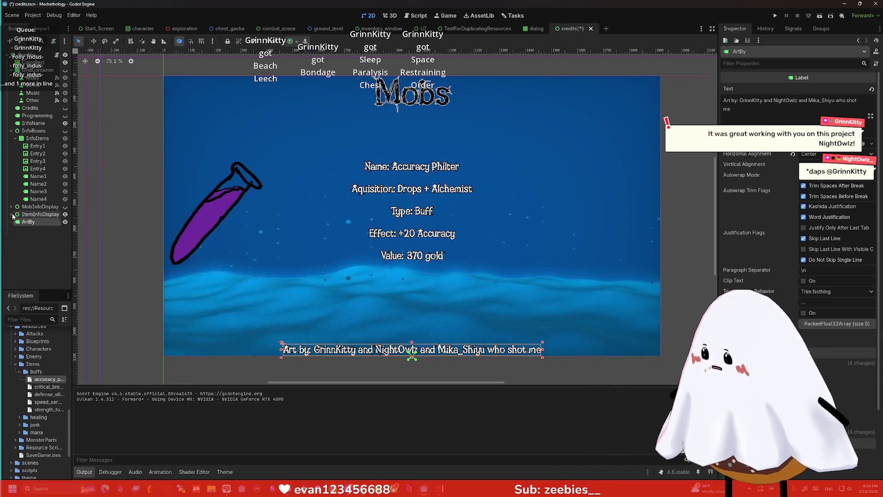
{"action": "key", "text": "f"}
{"action": "left_click", "coordinate": [15, 229]}
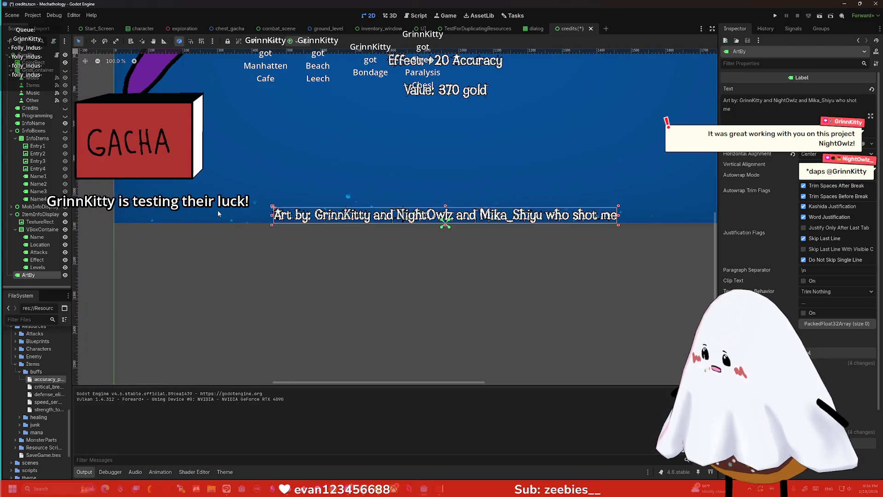
{"action": "left_click", "coordinate": [15, 229]}
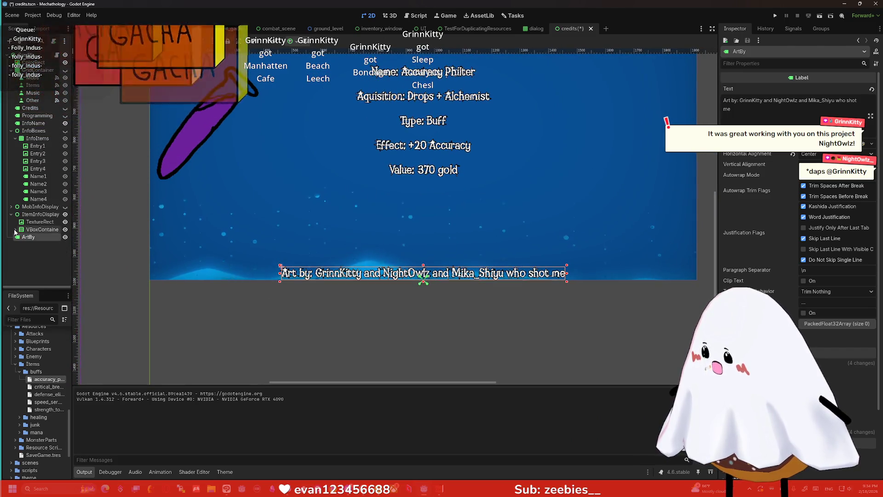
{"action": "scroll", "coordinate": [352, 245], "scroll_direction": "up", "scroll_amount": 1}
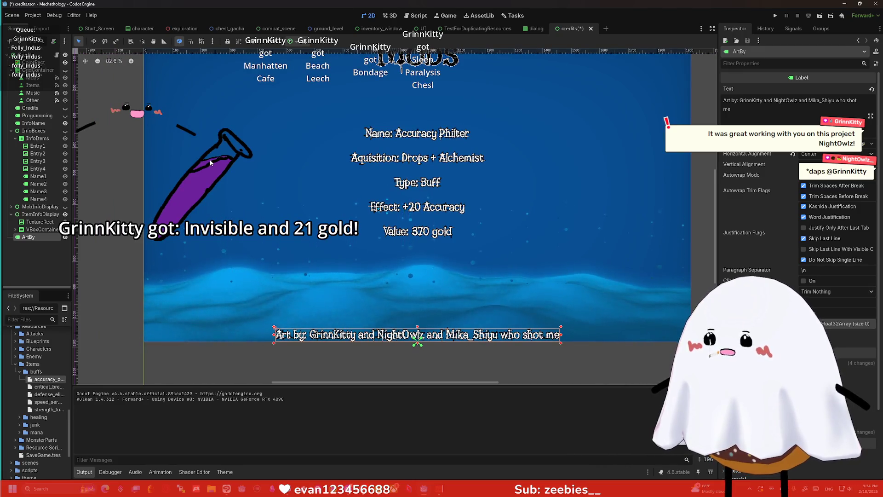
{"action": "left_click", "coordinate": [242, 153]}
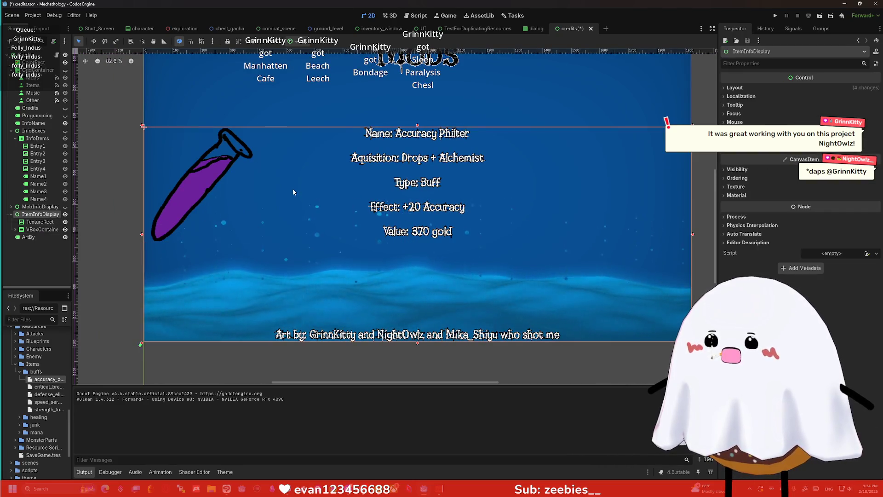
{"action": "scroll", "coordinate": [128, 233], "scroll_direction": "down", "scroll_amount": 1}
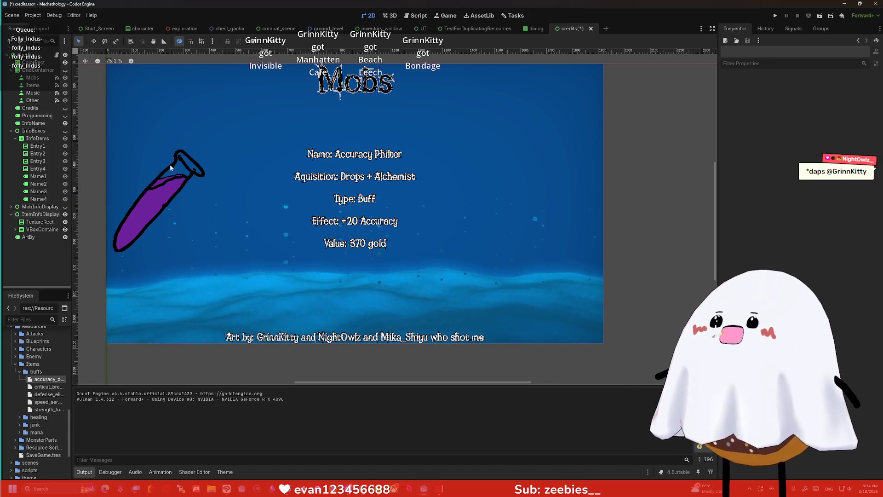
{"action": "left_click", "coordinate": [381, 29]}
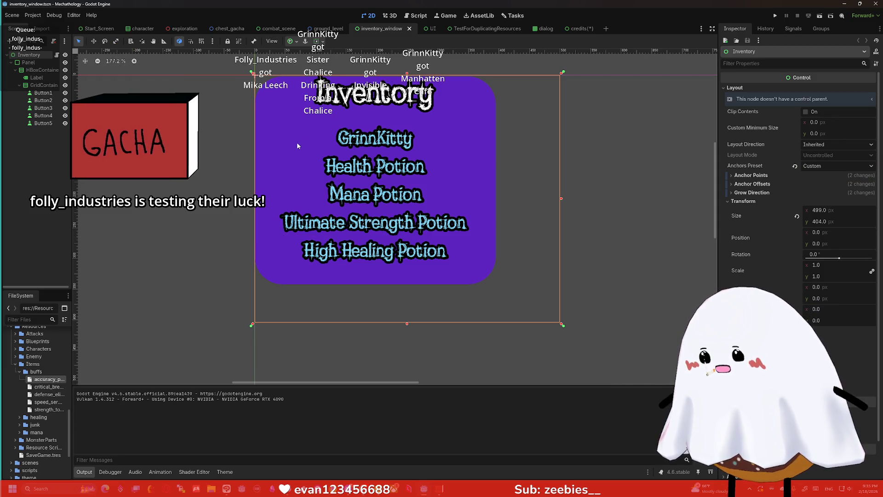
- Zoom around the inventory canvas, then return to the credits scene with the Accuracy Philter card
{"action": "scroll", "coordinate": [299, 140], "scroll_direction": "down", "scroll_amount": 2}
{"action": "scroll", "coordinate": [290, 120], "scroll_direction": "up", "scroll_amount": 2}
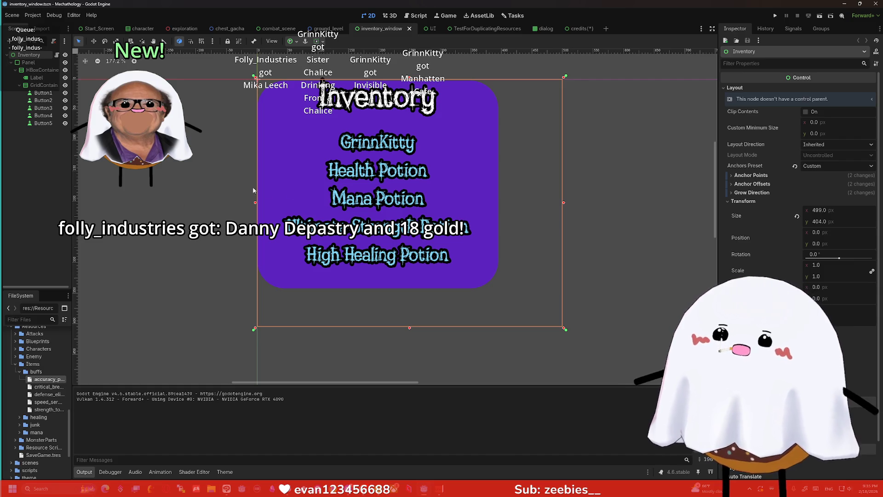
{"action": "left_click", "coordinate": [230, 184]}
{"action": "scroll", "coordinate": [231, 181], "scroll_direction": "down", "scroll_amount": 2}
{"action": "scroll", "coordinate": [238, 203], "scroll_direction": "up", "scroll_amount": 2}
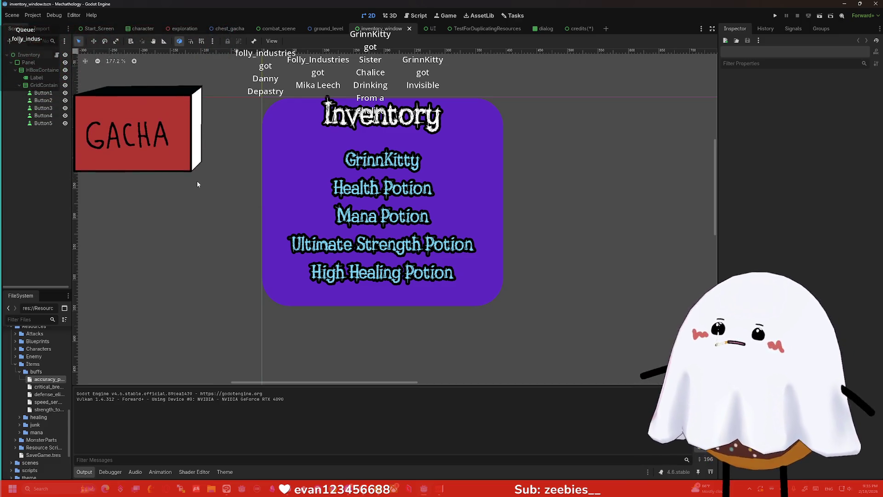
{"action": "scroll", "coordinate": [197, 184], "scroll_direction": "down", "scroll_amount": 1}
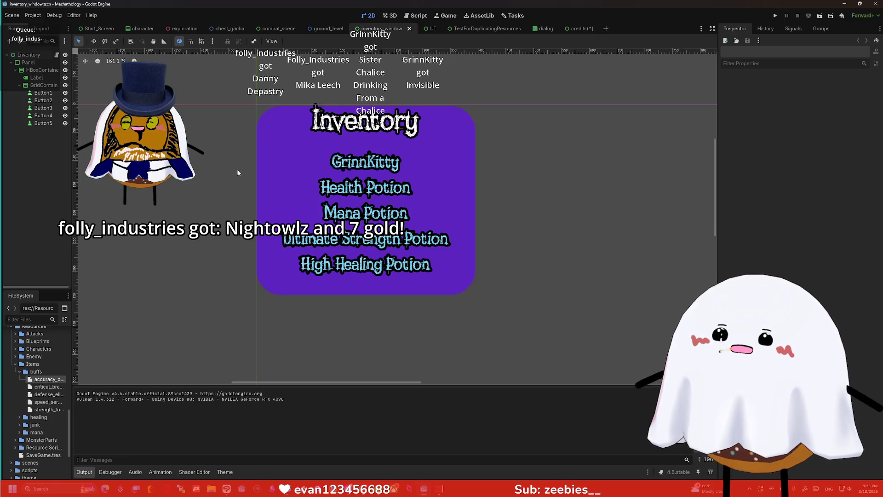
{"action": "scroll", "coordinate": [240, 179], "scroll_direction": "up", "scroll_amount": 1}
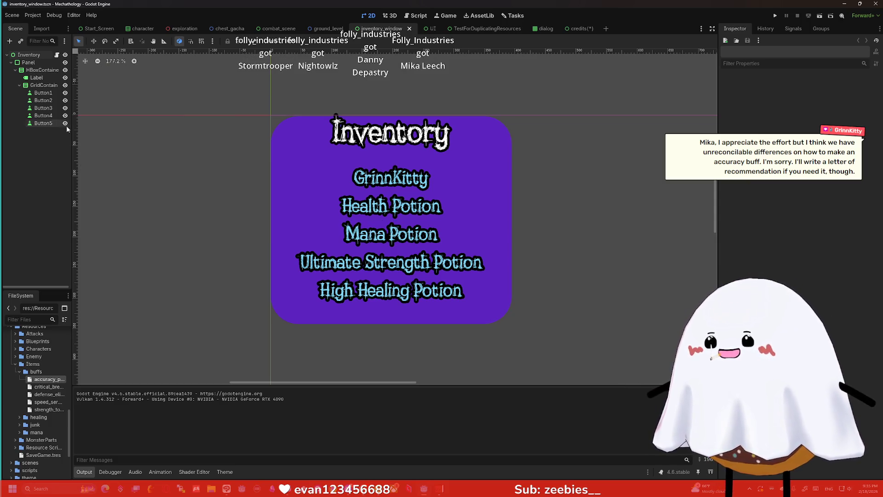
{"action": "left_click", "coordinate": [581, 28]}
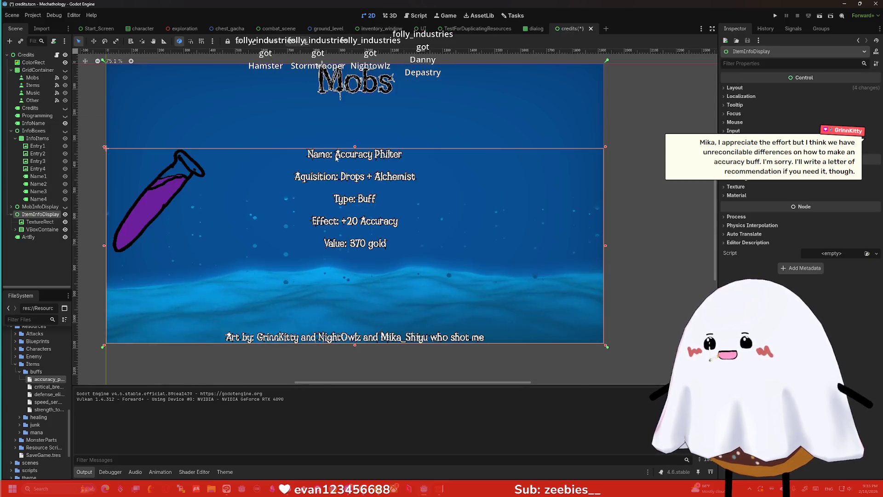
- Save the credits scene with Ctrl+S, then select the Location label and its VBoxContainer
{"action": "key", "text": "ctrl+s"}
{"action": "left_click", "coordinate": [295, 173]}
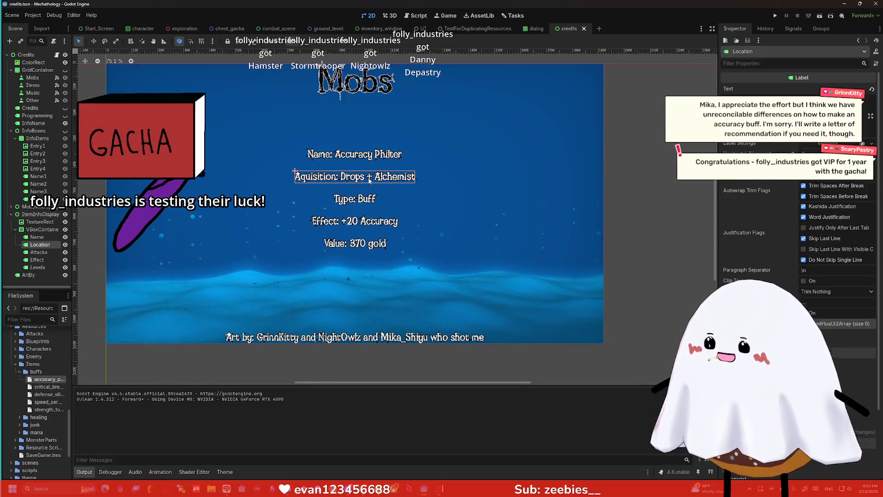
{"action": "left_click", "coordinate": [34, 229]}
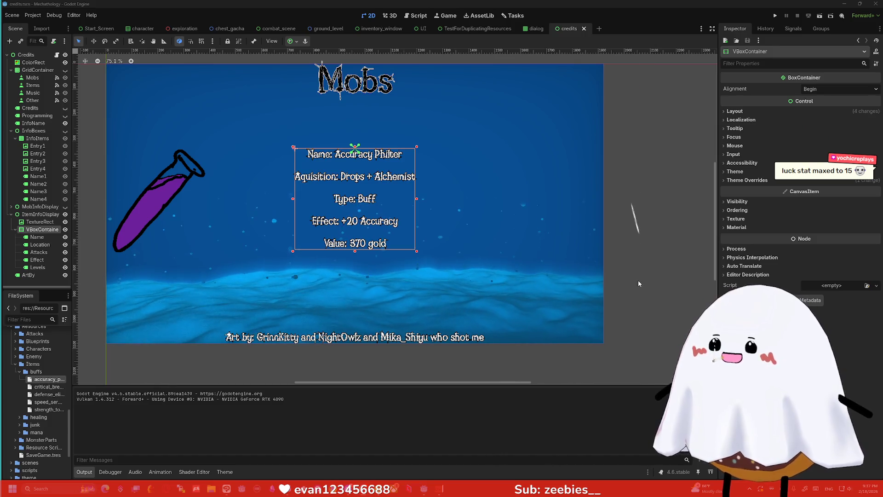
- Deselect, recentre the 2D view, and collapse the ItemInfoDisplay branch in the Scene tree
{"action": "left_click", "coordinate": [508, 197]}
{"action": "left_click_drag", "start_coordinate": [508, 197], "coordinate": [545, 211]}
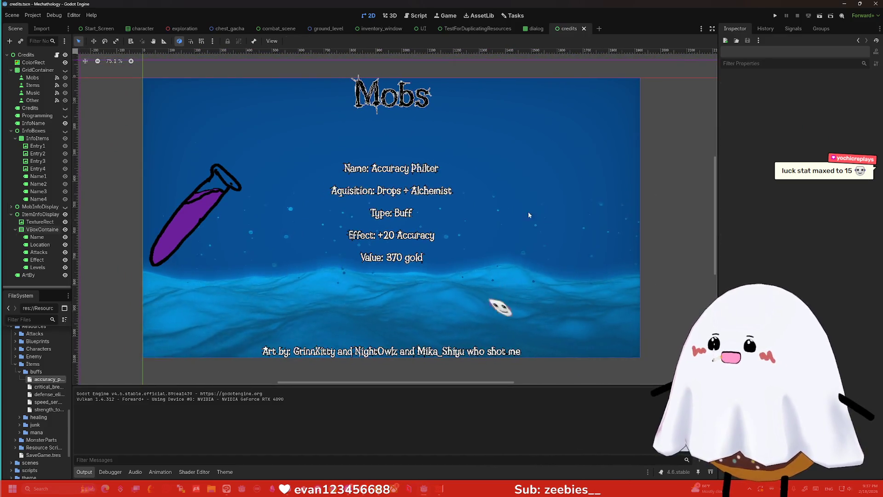
{"action": "left_click", "coordinate": [11, 215]}
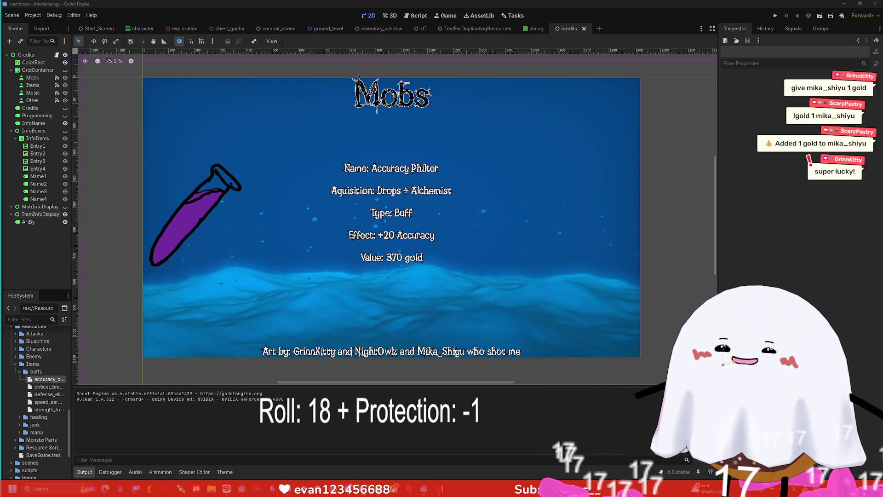
{"action": "left_click", "coordinate": [614, 218]}
{"action": "left_click", "coordinate": [685, 207]}
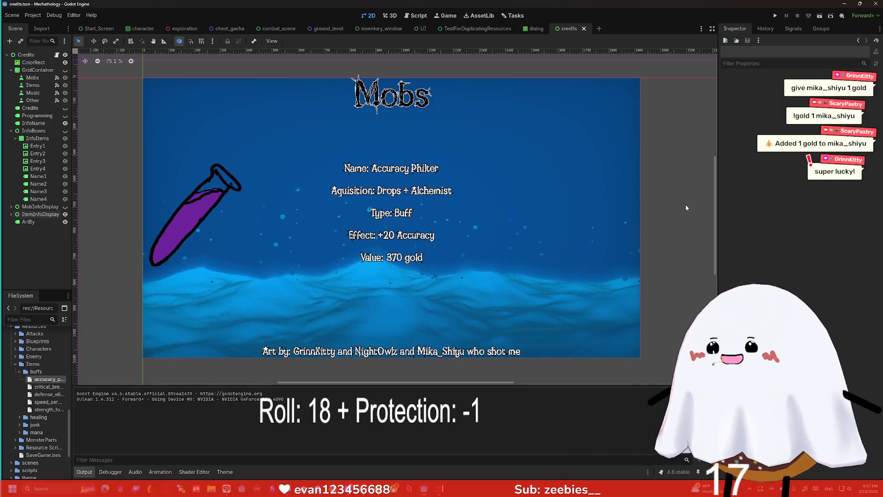
{"action": "left_click", "coordinate": [11, 215]}
{"action": "left_click", "coordinate": [12, 215]}
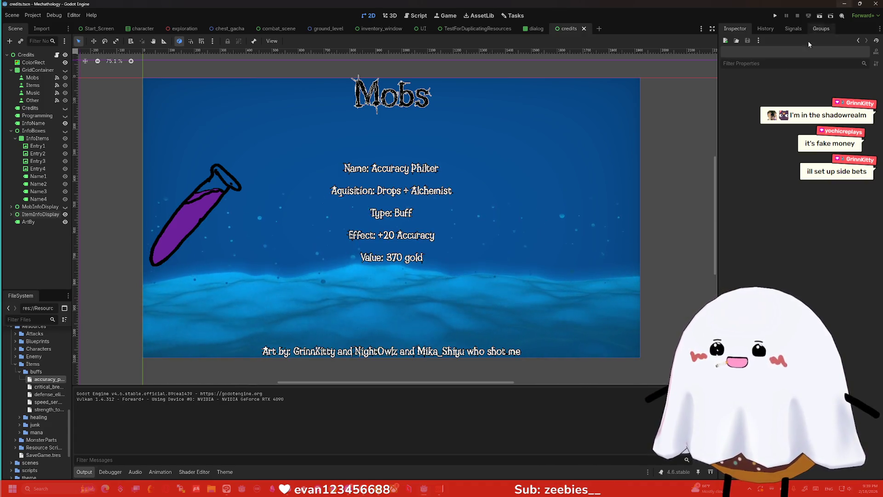
{"action": "key", "text": "alt+Tab"}
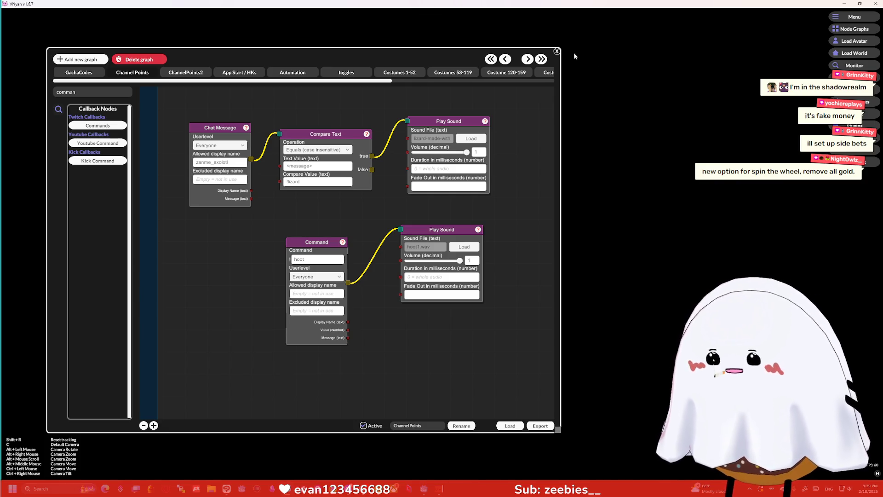
- Close the graph editor and Stickers panel, reopen Node Graphs, and add a new graph
{"action": "left_click", "coordinate": [557, 51]}
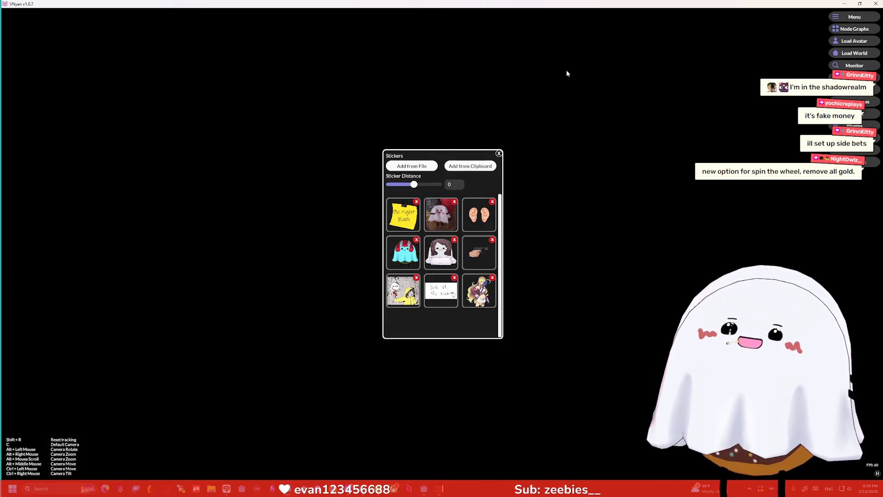
{"action": "left_click", "coordinate": [498, 153]}
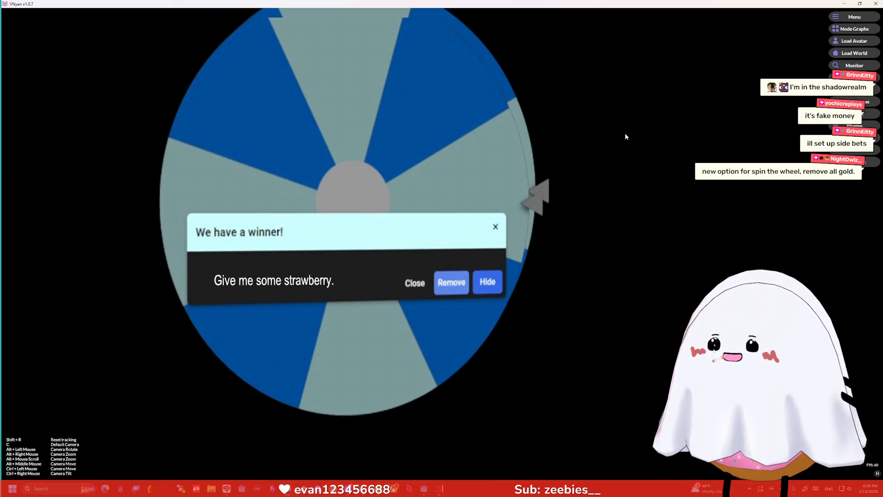
{"action": "left_click", "coordinate": [854, 29]}
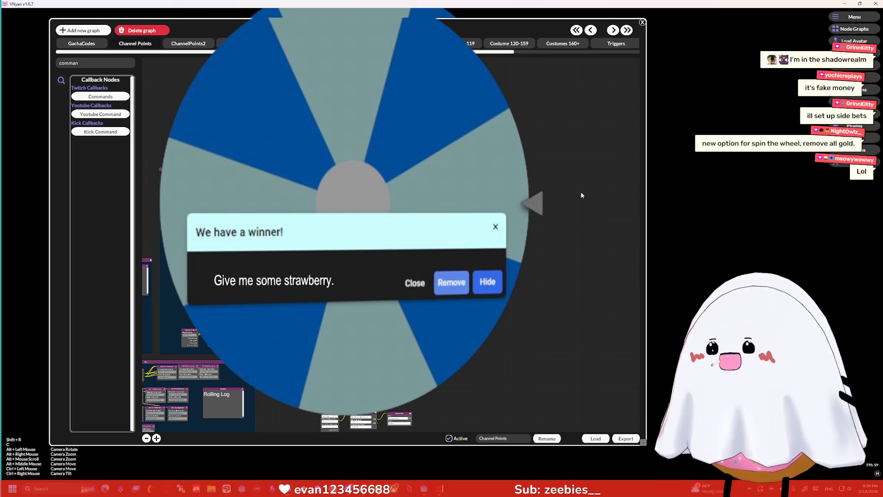
{"action": "left_click", "coordinate": [126, 43]}
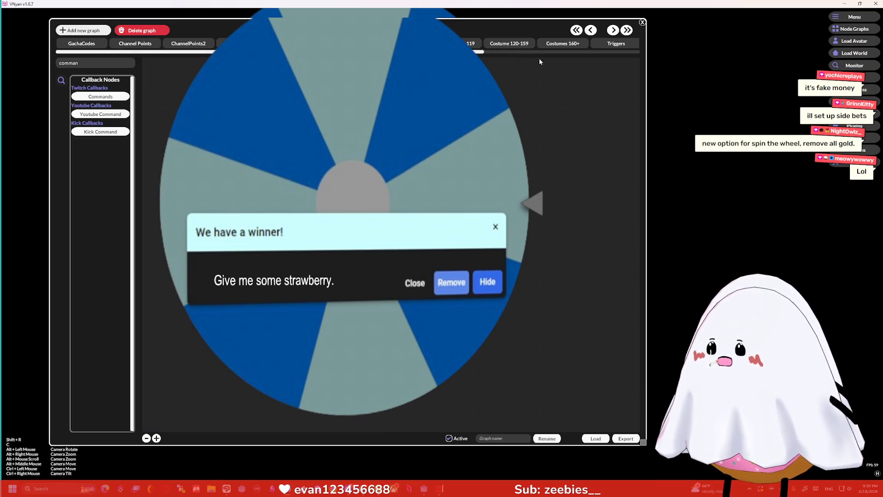
{"action": "scroll", "coordinate": [581, 47], "scroll_direction": "down", "scroll_amount": 3}
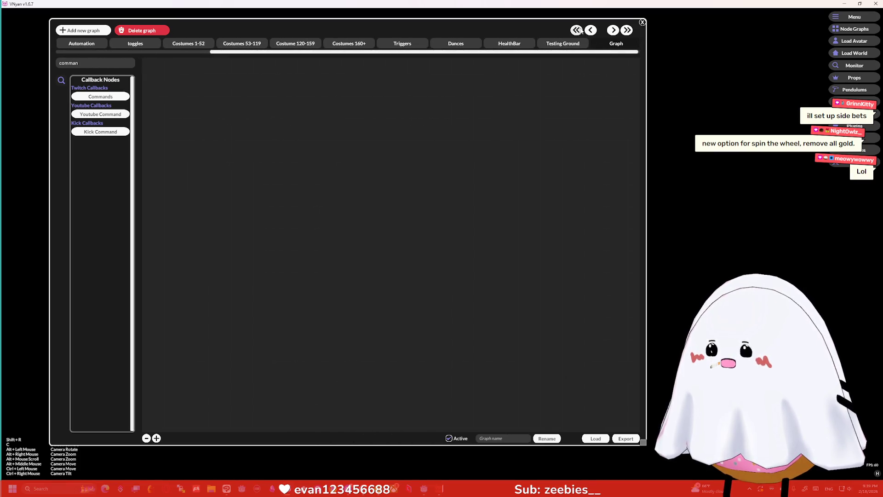
- Rename the new graph to Chat Commands
{"action": "scroll", "coordinate": [621, 53], "scroll_direction": "up", "scroll_amount": 1}
{"action": "left_click_drag", "start_coordinate": [620, 53], "coordinate": [100, 52]}
{"action": "double_click", "coordinate": [100, 63]}
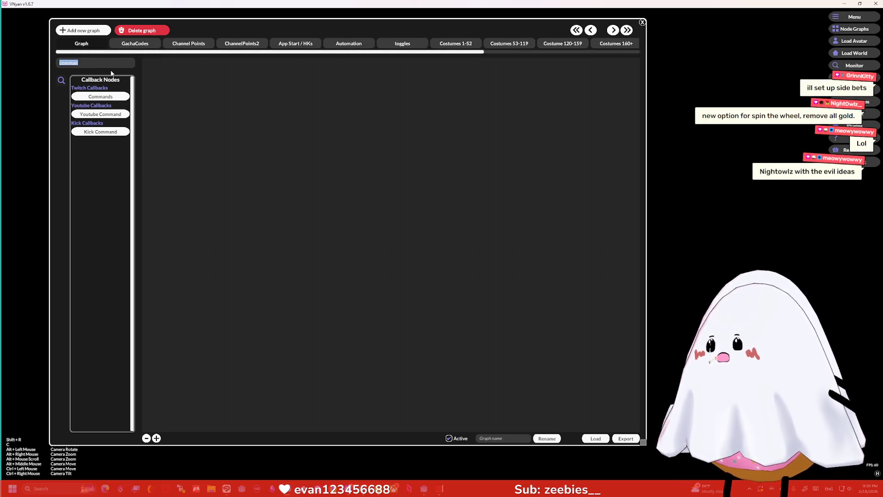
{"action": "type", "text": "ChatCommands"}
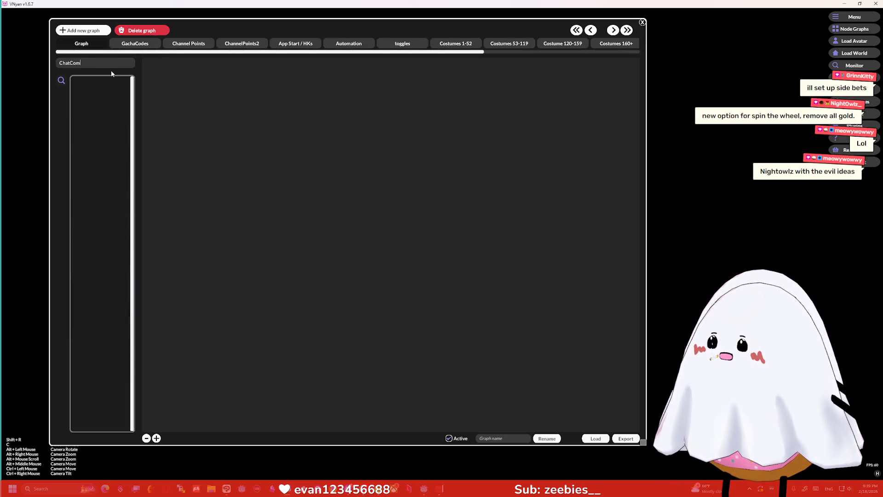
{"action": "left_click", "coordinate": [82, 45]}
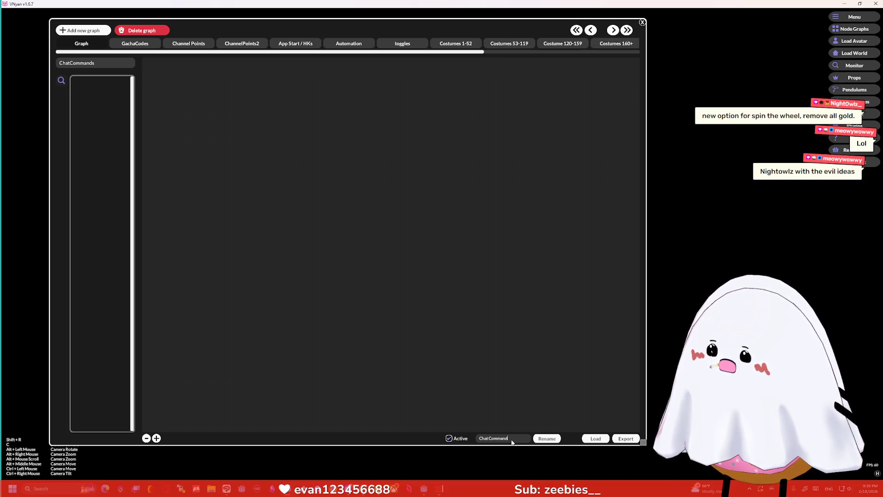
{"action": "type", "text": "s"}
{"action": "left_click", "coordinate": [554, 438]}
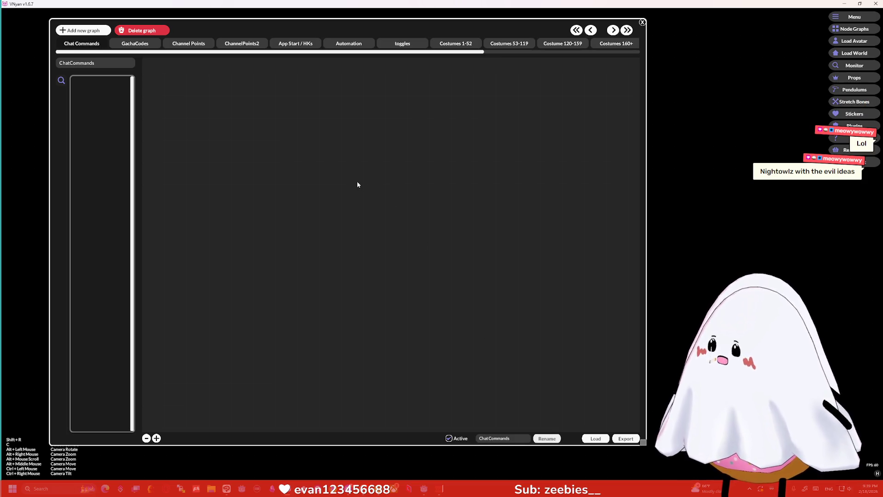
- Add a Command node to the graph and position it on the canvas
{"action": "left_click", "coordinate": [78, 63]}
{"action": "type", "text": "com"}
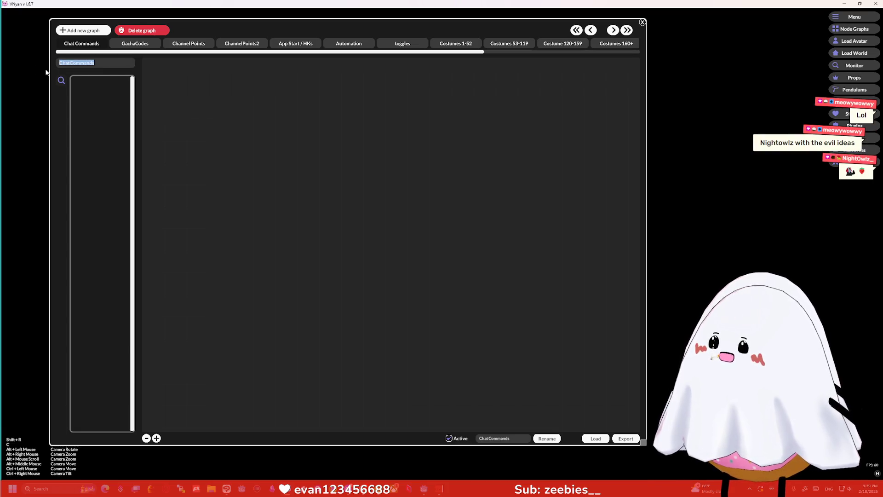
{"action": "type", "text": "mand"}
{"action": "left_click", "coordinate": [100, 96]}
{"action": "mouse_move", "coordinate": [390, 196]}
{"action": "left_mouse_down"}
{"action": "mouse_move", "coordinate": [409, 198]}
{"action": "mouse_move", "coordinate": [263, 107]}
{"action": "mouse_move", "coordinate": [324, 148]}
{"action": "left_mouse_up"}
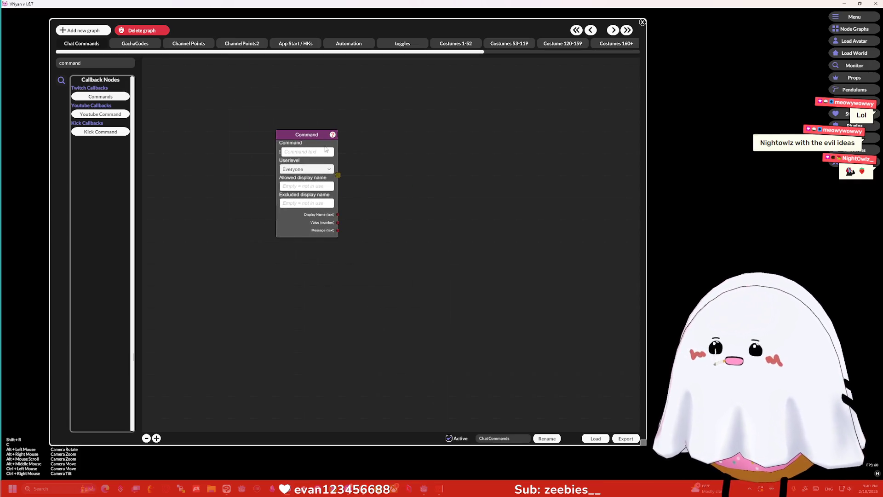
{"action": "mouse_move", "coordinate": [388, 162]}
{"action": "left_mouse_down"}
{"action": "mouse_move", "coordinate": [390, 178]}
{"action": "mouse_move", "coordinate": [372, 172]}
{"action": "left_mouse_up"}
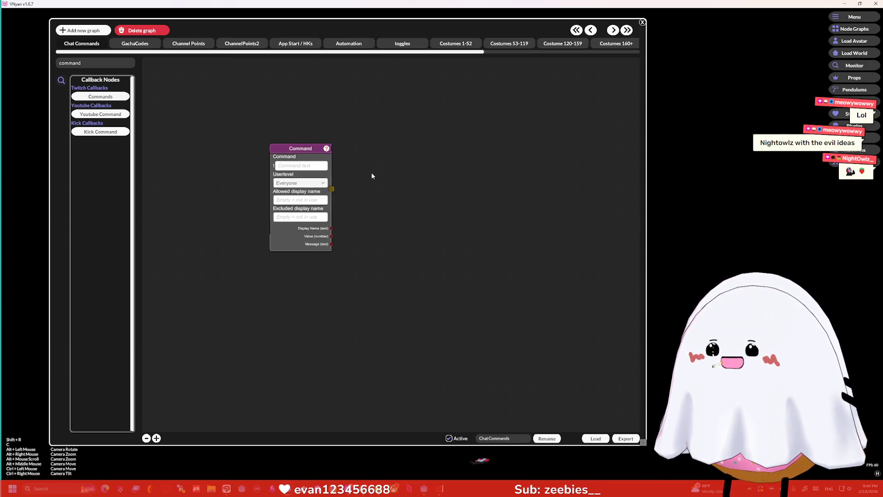
- Try adding Randomize Parameter and Random nodes, then delete both
{"action": "left_click", "coordinate": [97, 63]}
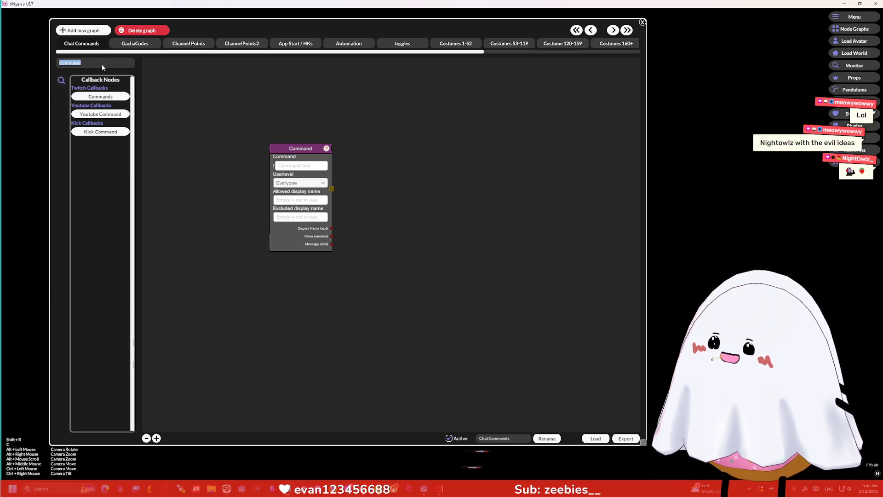
{"action": "type", "text": "rando"}
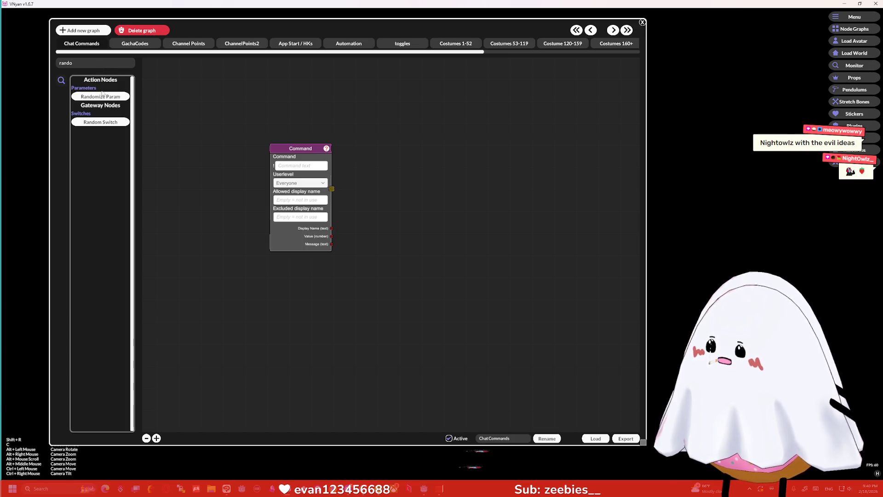
{"action": "left_click", "coordinate": [101, 95]}
{"action": "left_click_drag", "start_coordinate": [393, 218], "coordinate": [447, 172]}
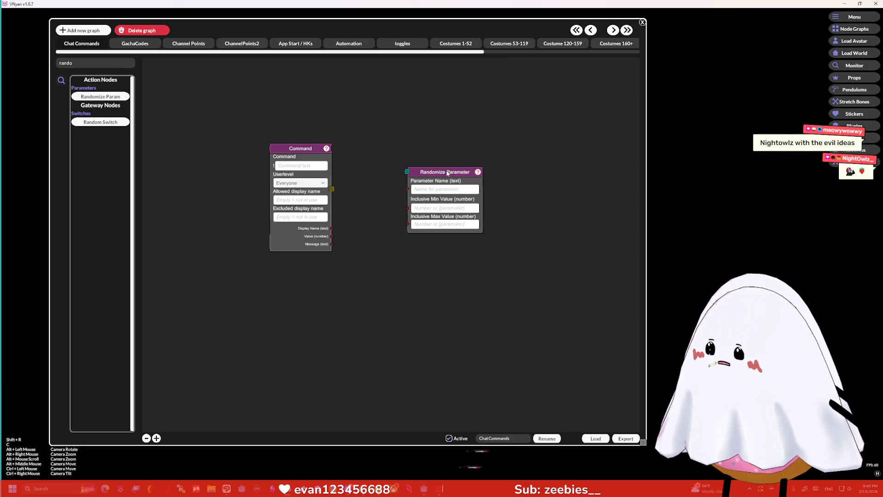
{"action": "left_click", "coordinate": [100, 122]}
{"action": "right_click", "coordinate": [410, 251]}
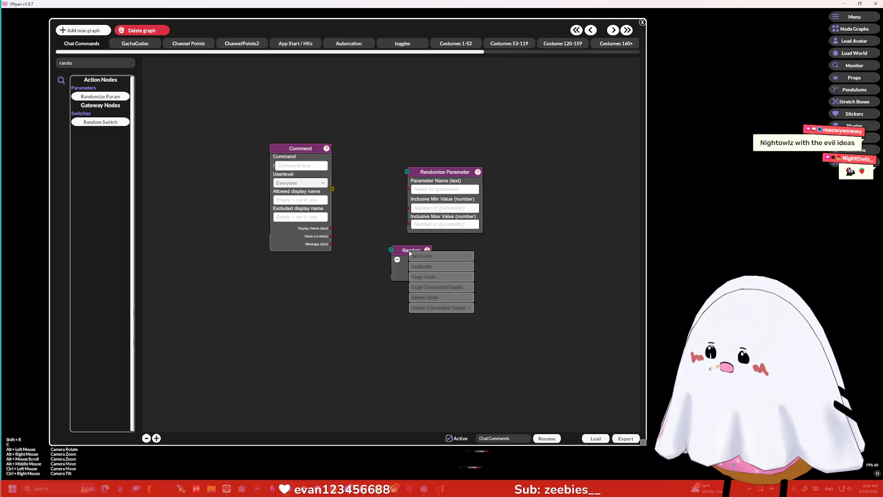
{"action": "left_click", "coordinate": [431, 298]}
{"action": "left_click_drag", "start_coordinate": [437, 175], "coordinate": [426, 163]}
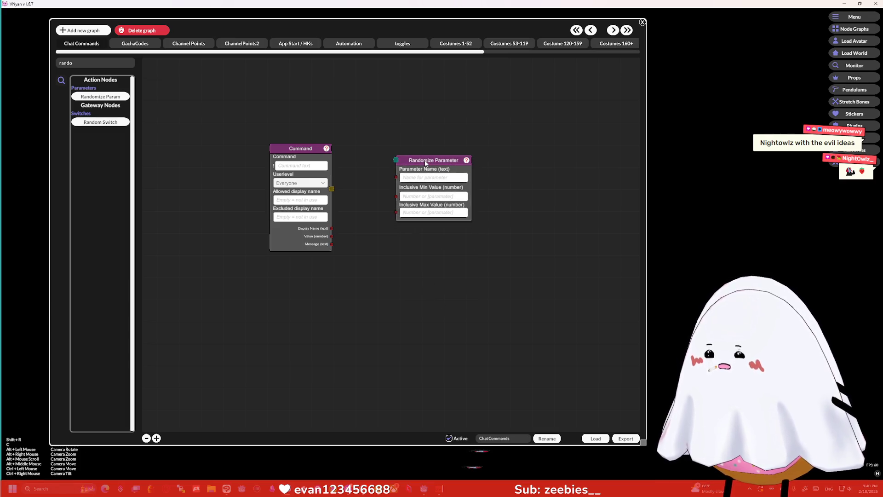
{"action": "right_click", "coordinate": [426, 163]}
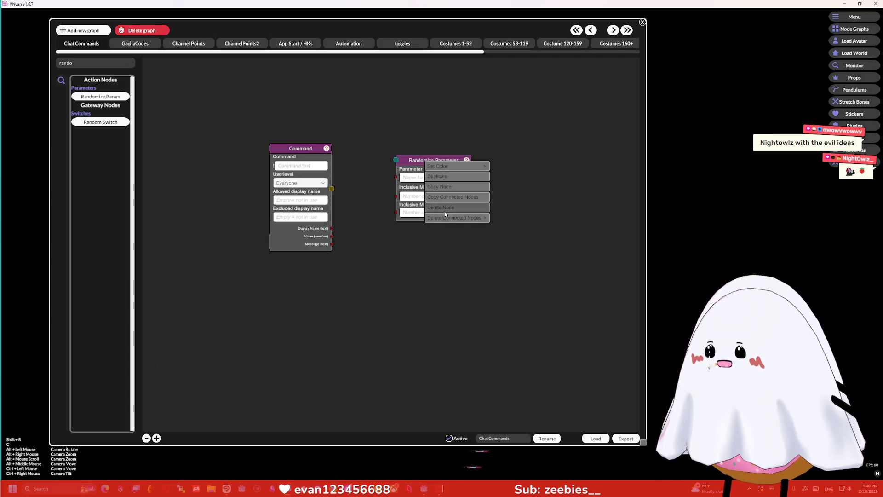
{"action": "left_click", "coordinate": [447, 210]}
- Add a Random switch node beside the Command node and raise it to 10 outputs
{"action": "left_click", "coordinate": [110, 123]}
{"action": "left_click_drag", "start_coordinate": [410, 252], "coordinate": [404, 169]}
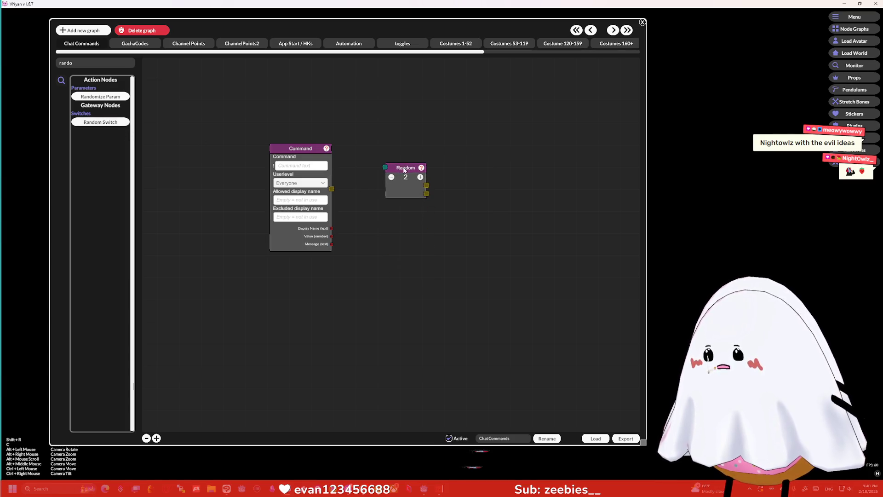
{"action": "left_click", "coordinate": [419, 177]}
{"action": "left_click", "coordinate": [420, 177]}
{"action": "left_click", "coordinate": [419, 177]}
{"action": "left_click", "coordinate": [420, 177]}
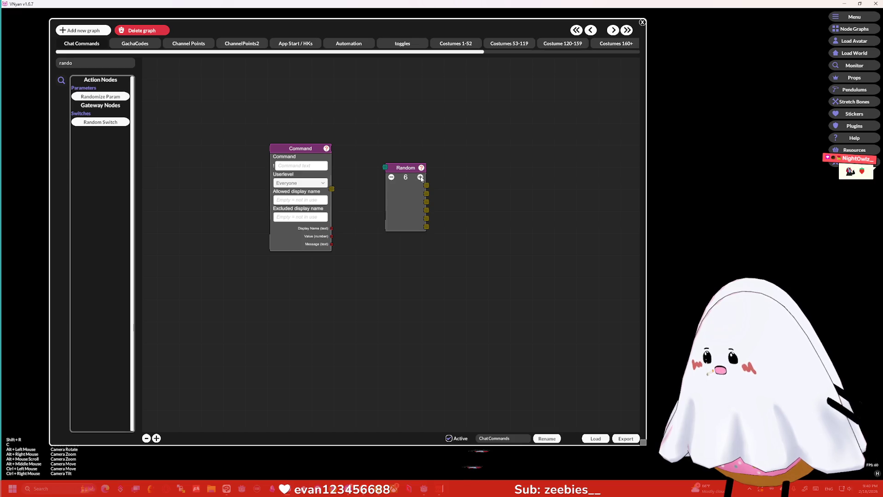
{"action": "left_click", "coordinate": [420, 177]}
{"action": "left_click", "coordinate": [419, 177]}
{"action": "left_click", "coordinate": [420, 177]}
{"action": "left_click", "coordinate": [419, 177]}
{"action": "mouse_move", "coordinate": [408, 171]}
{"action": "left_mouse_down"}
{"action": "mouse_move", "coordinate": [410, 152]}
{"action": "mouse_move", "coordinate": [421, 161]}
{"action": "left_mouse_up"}
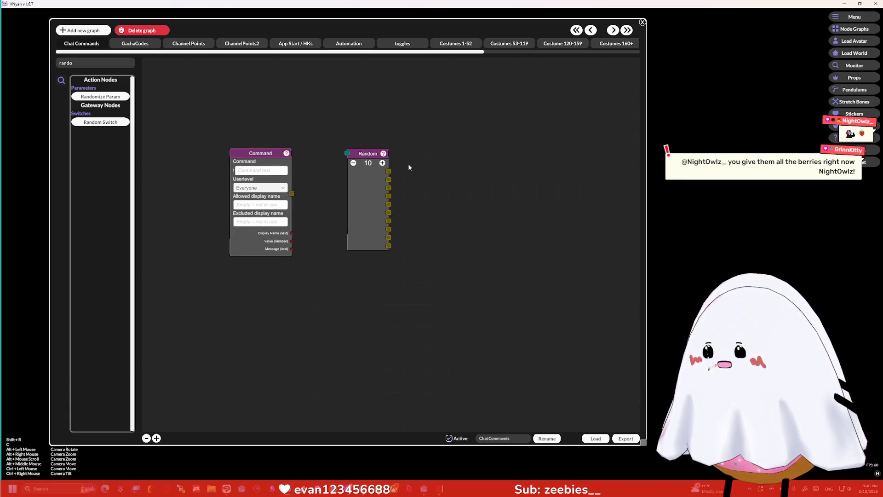
- Add a Send Twitch Chat node and wire Random's first output to it
{"action": "left_click", "coordinate": [84, 62]}
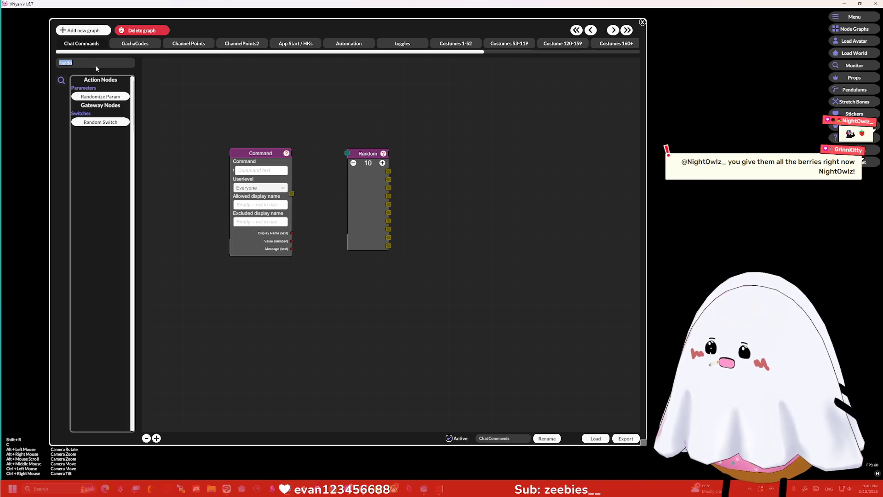
{"action": "type", "text": "chat"}
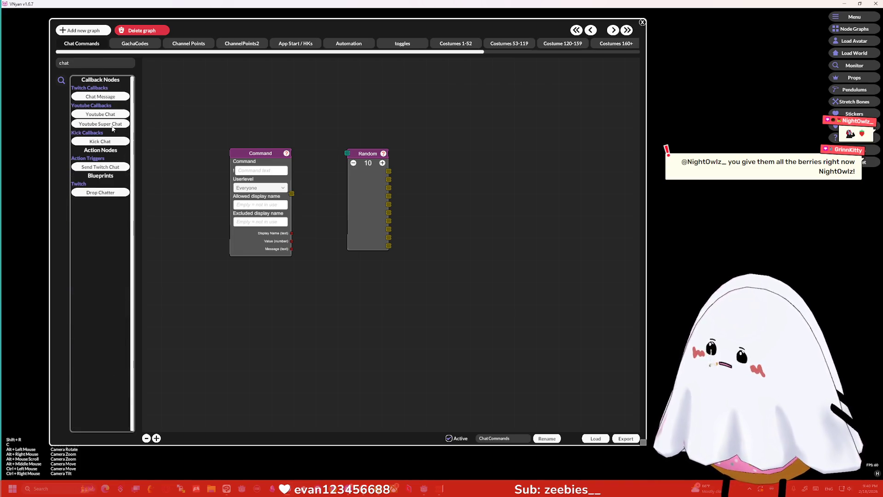
{"action": "left_click", "coordinate": [100, 167]}
{"action": "left_click_drag", "start_coordinate": [380, 233], "coordinate": [491, 155]}
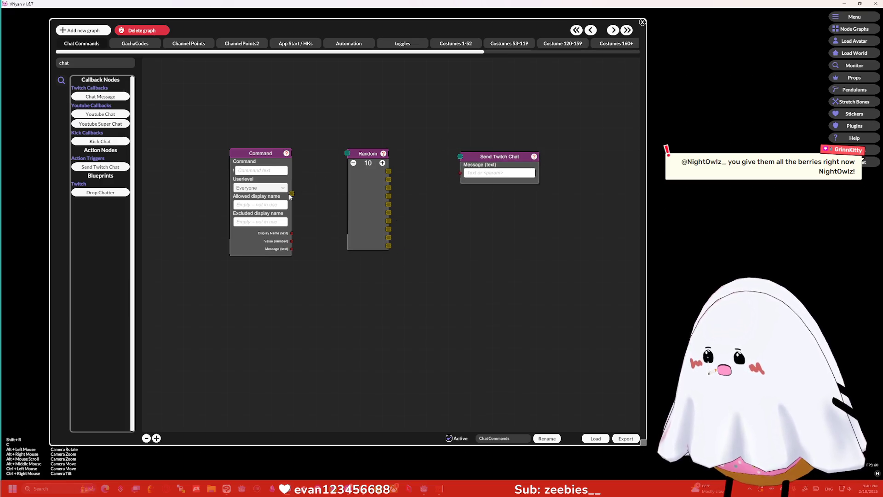
{"action": "mouse_move", "coordinate": [389, 171]}
{"action": "left_mouse_down"}
{"action": "mouse_move", "coordinate": [460, 157]}
{"action": "mouse_move", "coordinate": [491, 135]}
{"action": "left_mouse_up"}
- Enter the chat message '!gold -100 <username>', consulting the Command node's help
{"action": "left_click", "coordinate": [490, 153]}
{"action": "type", "text": "I"}
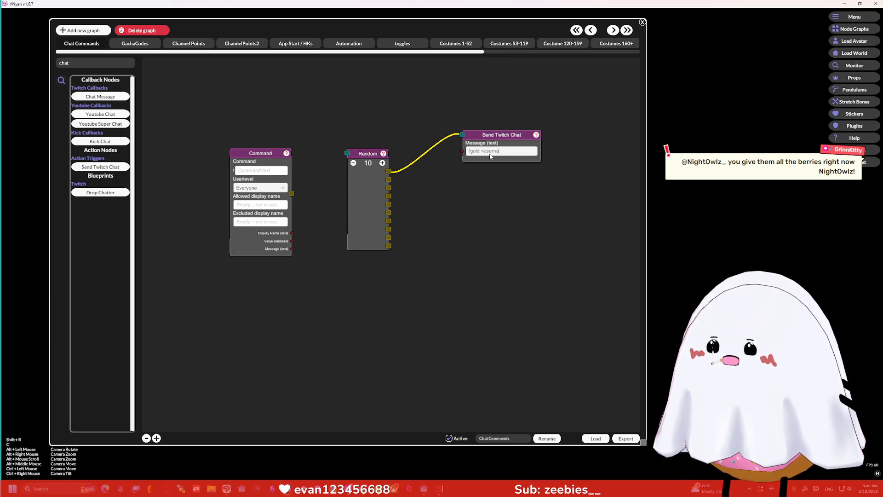
{"action": "key", "text": "BackSpace"}
{"action": "key", "text": "BackSpace"}
{"action": "key", "text": "BackSpace"}
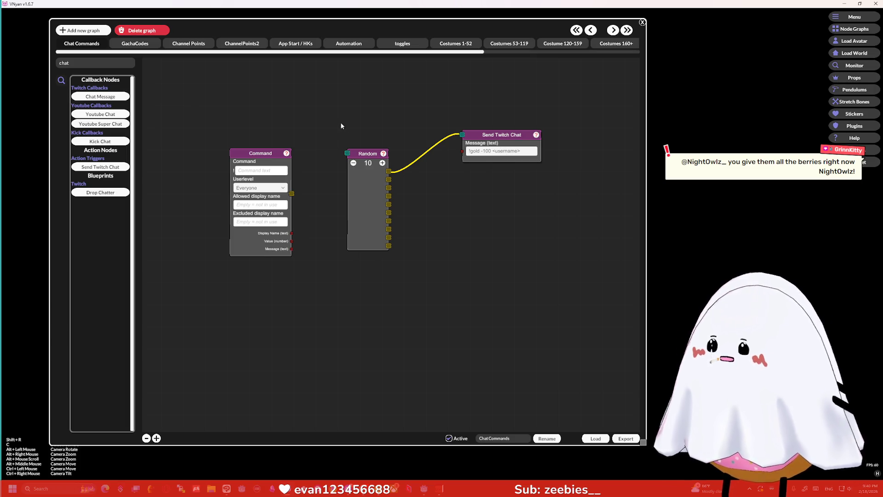
{"action": "left_click", "coordinate": [287, 154]}
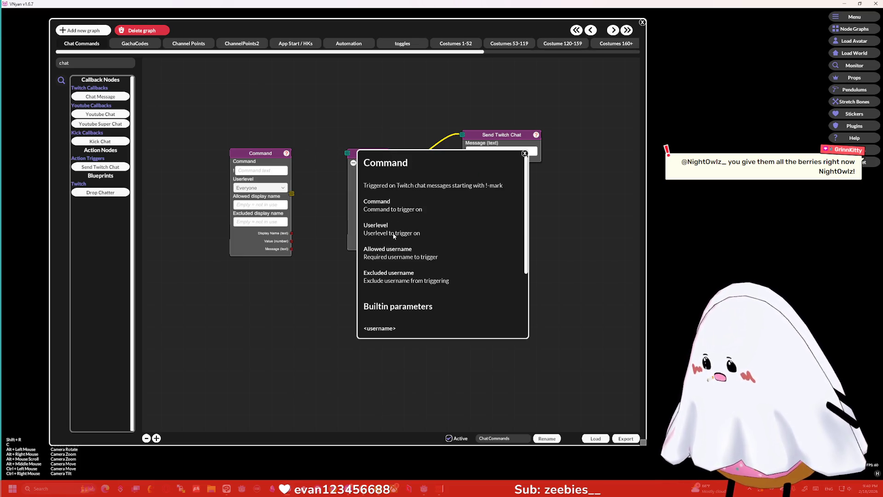
{"action": "left_click", "coordinate": [525, 154]}
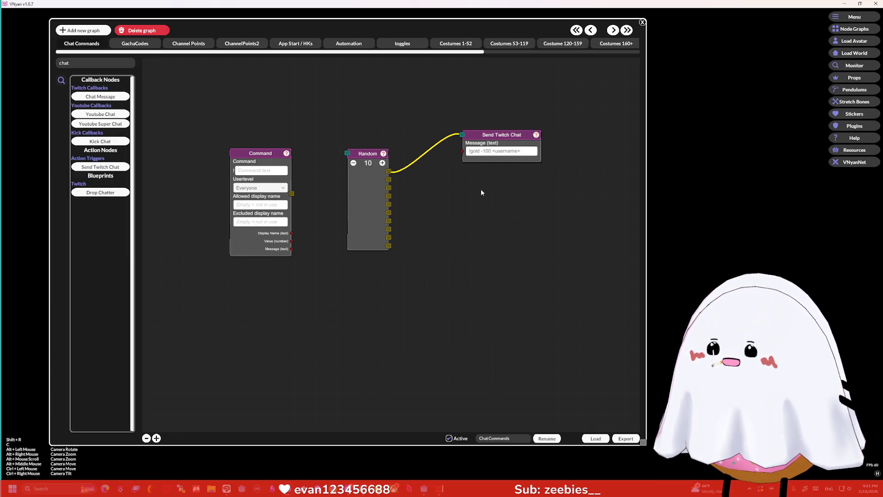
- Duplicate the Send Twitch Chat node and place the copy below the original
{"action": "right_click", "coordinate": [483, 137]}
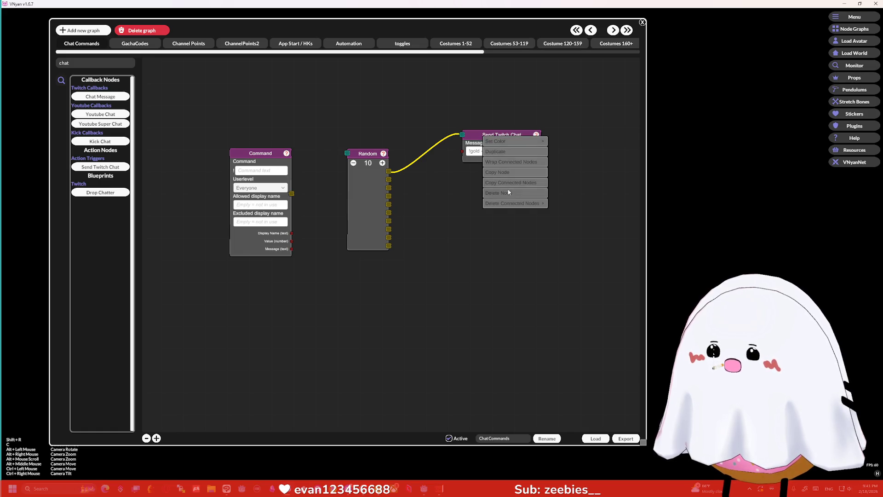
{"action": "left_click", "coordinate": [498, 172]}
{"action": "right_click", "coordinate": [494, 199]}
{"action": "left_click", "coordinate": [499, 212]}
{"action": "left_click_drag", "start_coordinate": [491, 203], "coordinate": [487, 255]}
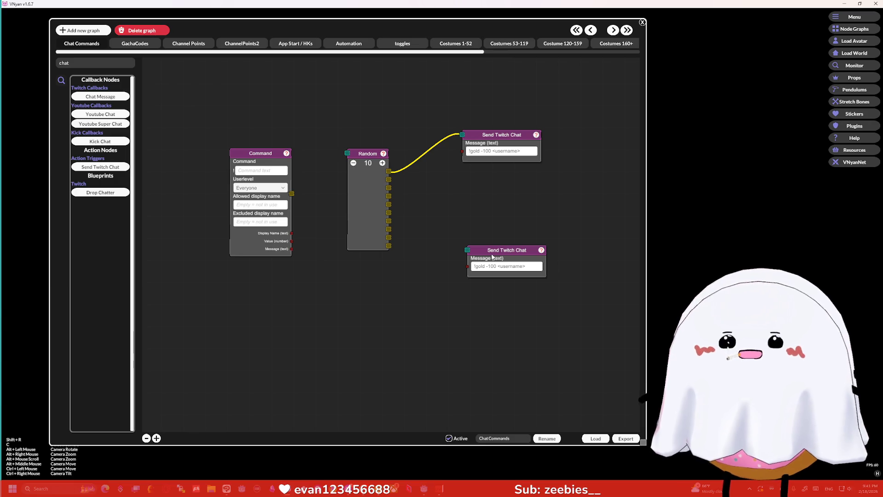
{"action": "left_click_drag", "start_coordinate": [504, 251], "coordinate": [504, 260]}
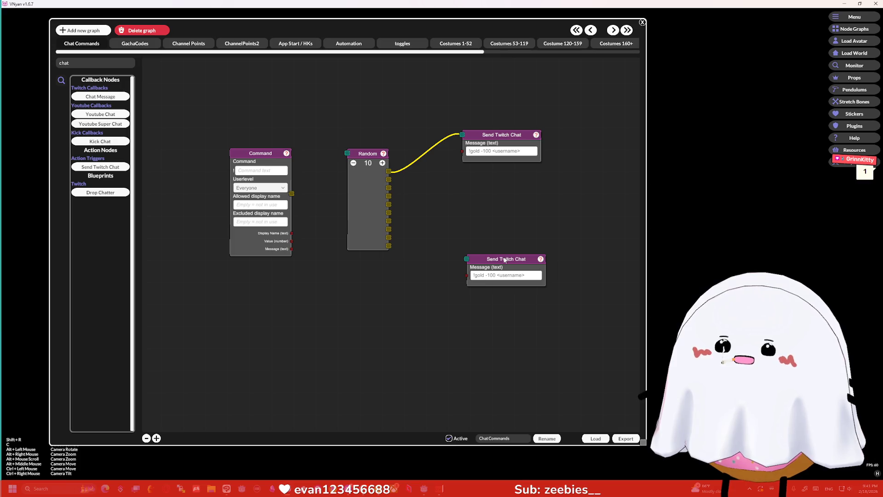
- Trim the upper message's amount to -1 and the lower one's to 1
{"action": "left_click", "coordinate": [483, 151]}
{"action": "key", "text": "BackSpace"}
{"action": "key", "text": "BackSpace"}
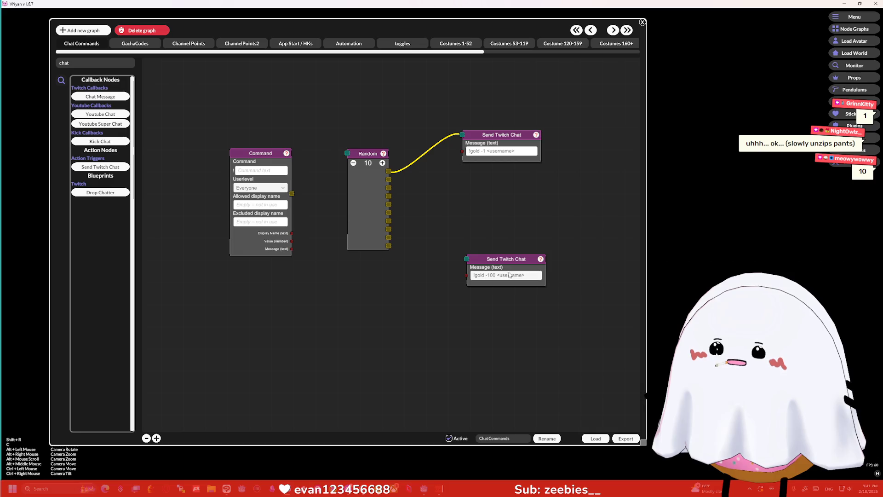
{"action": "left_click", "coordinate": [489, 275]}
{"action": "key", "text": "Delete"}
{"action": "key", "text": "Delete"}
{"action": "key", "text": "Left"}
{"action": "key", "text": "BackSpace"}
{"action": "key", "text": "Right"}
{"action": "left_click_drag", "start_coordinate": [507, 267], "coordinate": [504, 236]}
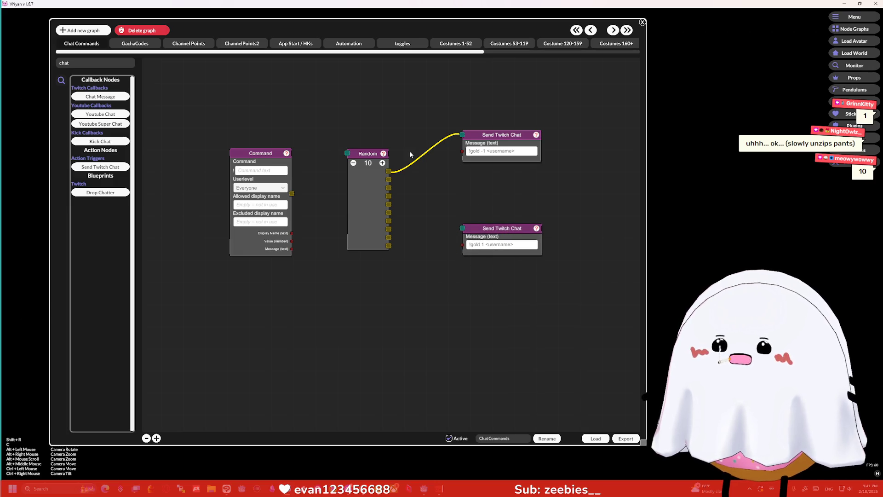
- Set the Random node's output count to 4
{"action": "left_click", "coordinate": [354, 162]}
{"action": "left_click", "coordinate": [353, 163]}
{"action": "left_click", "coordinate": [353, 163]}
{"action": "left_click", "coordinate": [354, 163]}
{"action": "left_click", "coordinate": [354, 162]}
{"action": "left_click", "coordinate": [353, 163]}
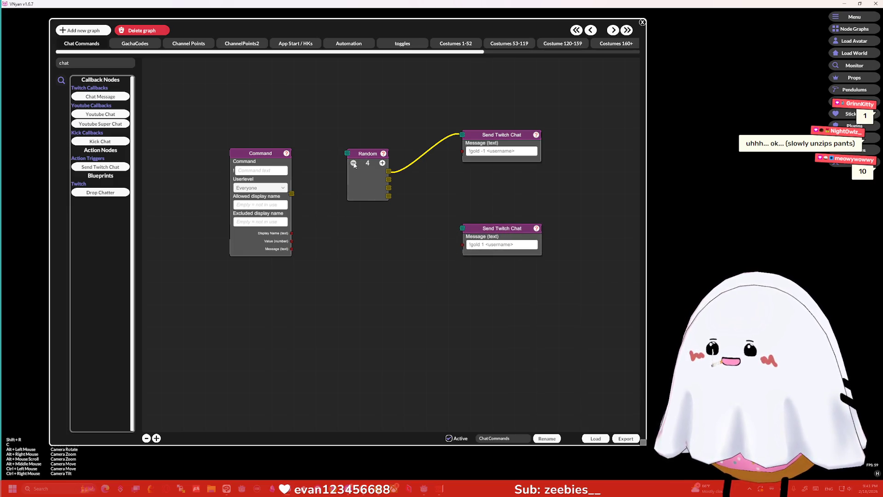
{"action": "left_click", "coordinate": [353, 163]}
{"action": "left_click", "coordinate": [354, 162]}
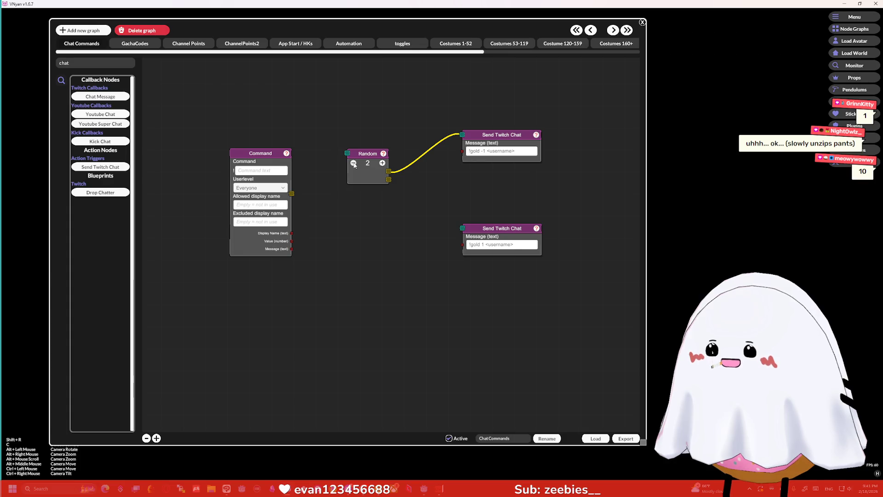
{"action": "left_click", "coordinate": [382, 163]}
{"action": "left_click", "coordinate": [382, 163]}
{"action": "left_click_drag", "start_coordinate": [479, 226], "coordinate": [479, 208]}
- Finish the messages as '!gold 10 <username>' and '!gold -10 <username>'
{"action": "left_click", "coordinate": [483, 226]}
{"action": "type", "text": "0"}
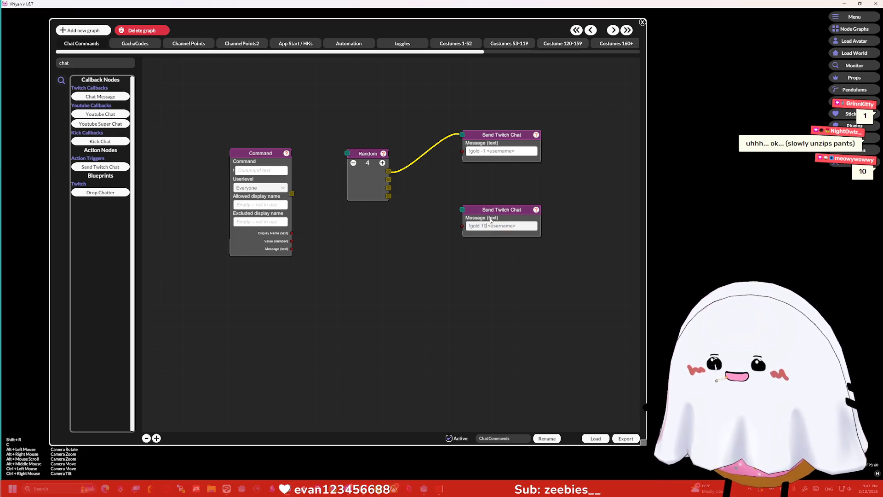
{"action": "left_click", "coordinate": [484, 152]}
{"action": "type", "text": "0"}
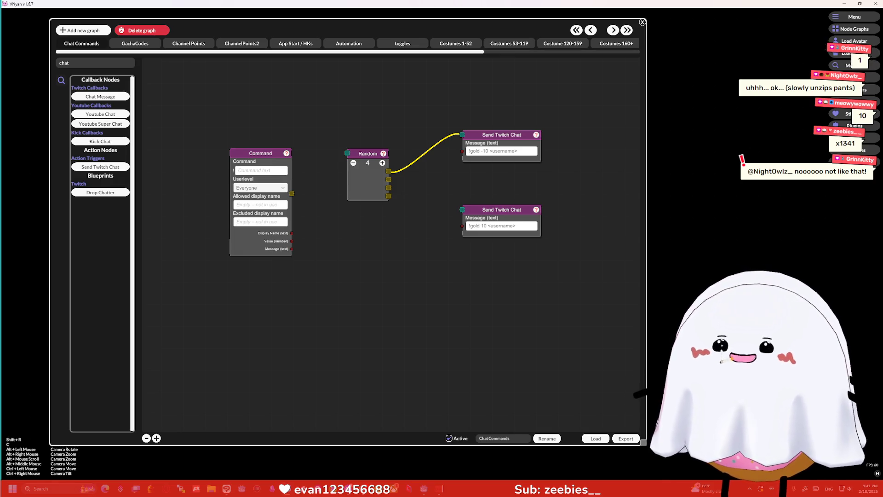
{"action": "left_click_drag", "start_coordinate": [496, 212], "coordinate": [494, 228]}
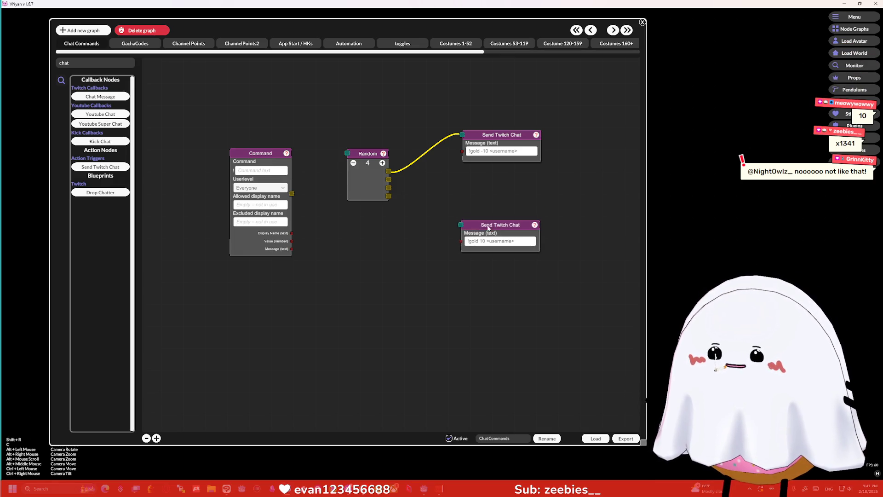
- Wire Random's last output to !gold 10, then duplicate it as a !gold 5 node on the third output
{"action": "left_click_drag", "start_coordinate": [388, 195], "coordinate": [462, 225]}
{"action": "right_click", "coordinate": [480, 226]}
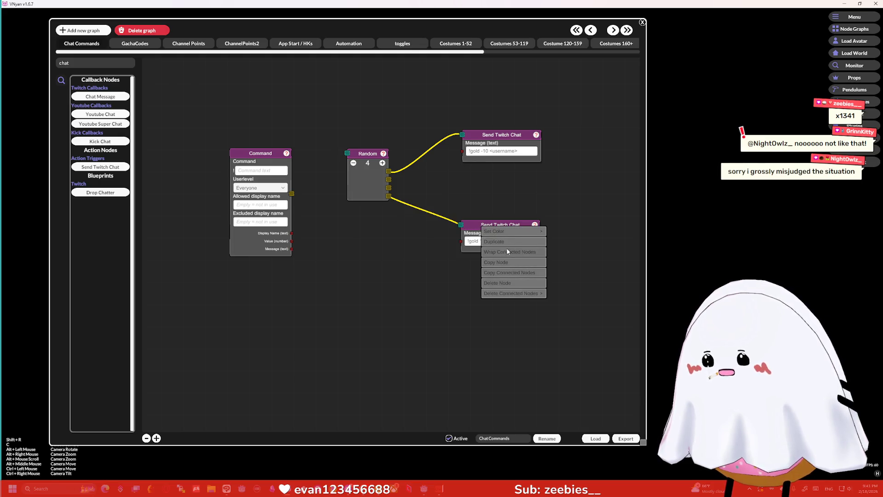
{"action": "left_click", "coordinate": [495, 241]}
{"action": "left_click_drag", "start_coordinate": [493, 234], "coordinate": [494, 260]}
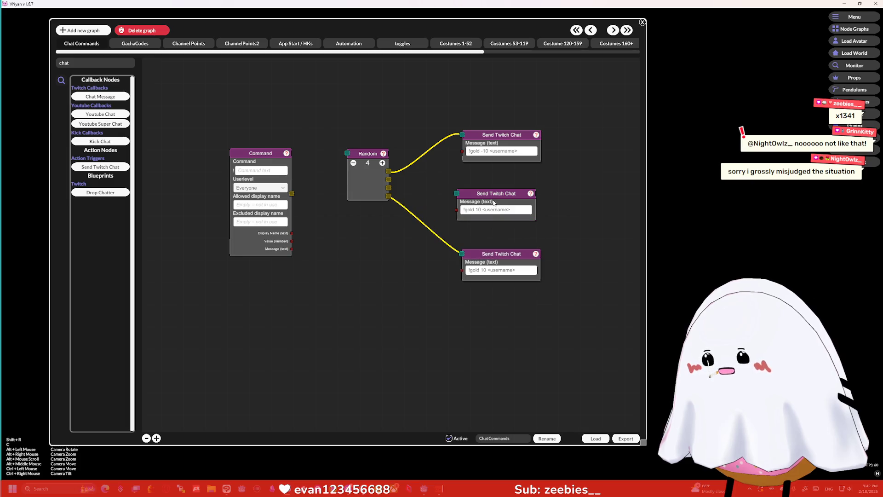
{"action": "left_click_drag", "start_coordinate": [484, 213], "coordinate": [490, 235]}
{"action": "key", "text": "BackSpace"}
{"action": "key", "text": "BackSpace"}
{"action": "type", "text": "5"}
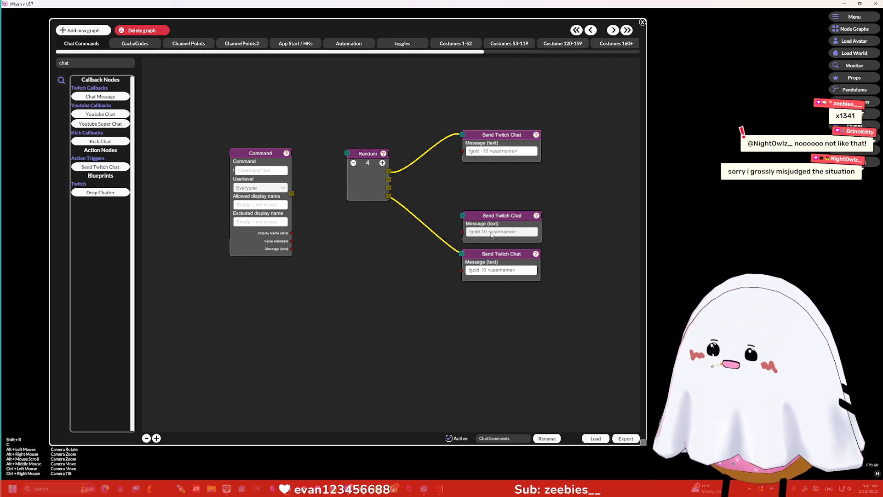
{"action": "mouse_move", "coordinate": [390, 185]}
{"action": "left_mouse_down"}
{"action": "mouse_move", "coordinate": [453, 197]}
{"action": "mouse_move", "coordinate": [463, 215]}
{"action": "left_mouse_up"}
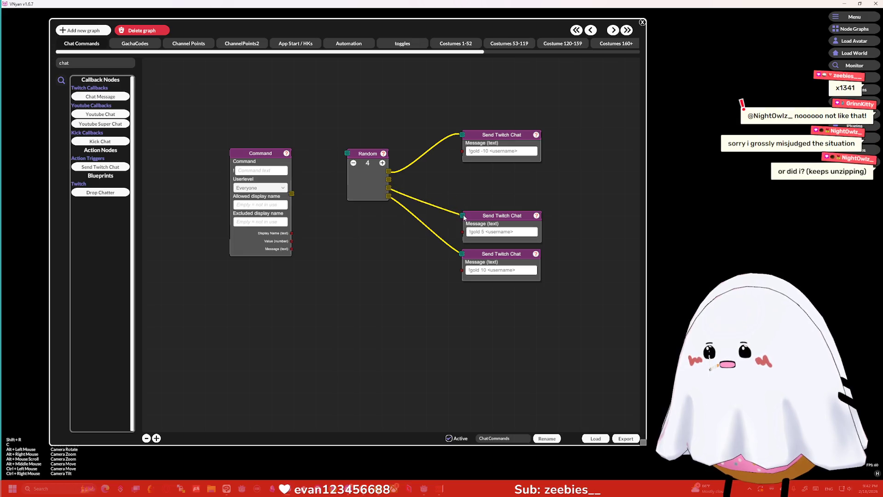
- Paste a copy of the !gold -10 node, change it to !gold -5, and wire Random's second output to it
{"action": "right_click", "coordinate": [492, 137]}
{"action": "right_click", "coordinate": [496, 175]}
{"action": "left_click", "coordinate": [509, 190]}
{"action": "left_click_drag", "start_coordinate": [494, 178], "coordinate": [500, 178]}
{"action": "left_click", "coordinate": [493, 193]}
{"action": "key", "text": "BackSpace"}
{"action": "key", "text": "BackSpace"}
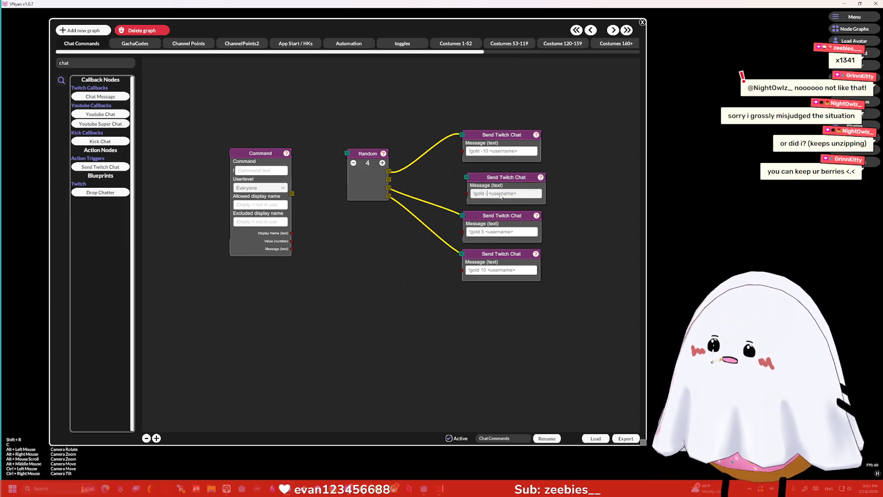
{"action": "type", "text": "5"}
{"action": "left_click_drag", "start_coordinate": [388, 179], "coordinate": [465, 177]}
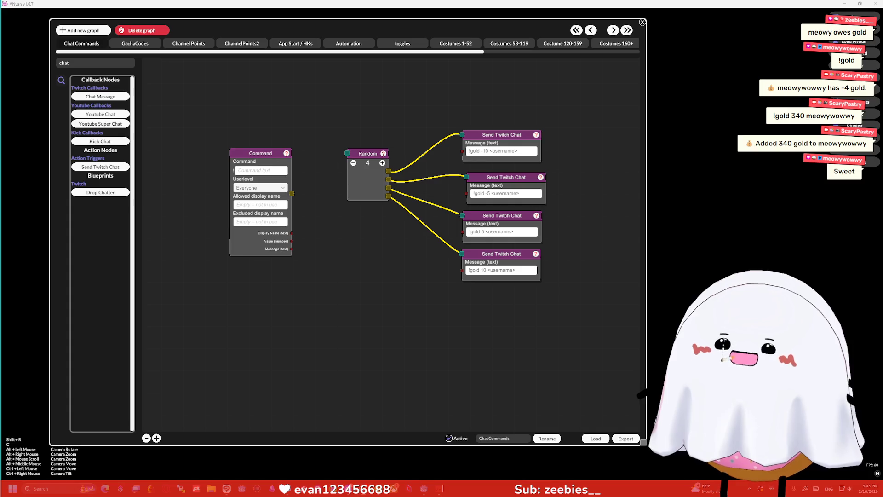
- Nudge the top chat node and the Command node into place, then clear the 'chat' node search filter
{"action": "left_click_drag", "start_coordinate": [479, 152], "coordinate": [491, 143]}
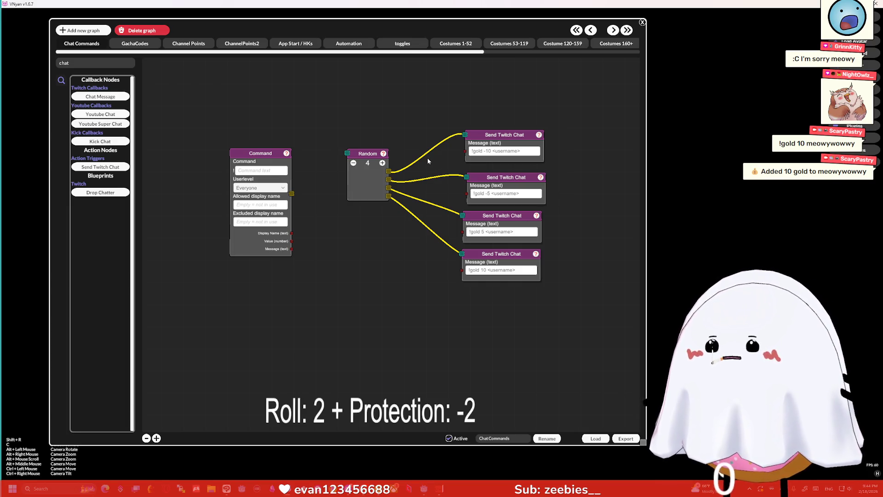
{"action": "left_click_drag", "start_coordinate": [427, 158], "coordinate": [439, 161]}
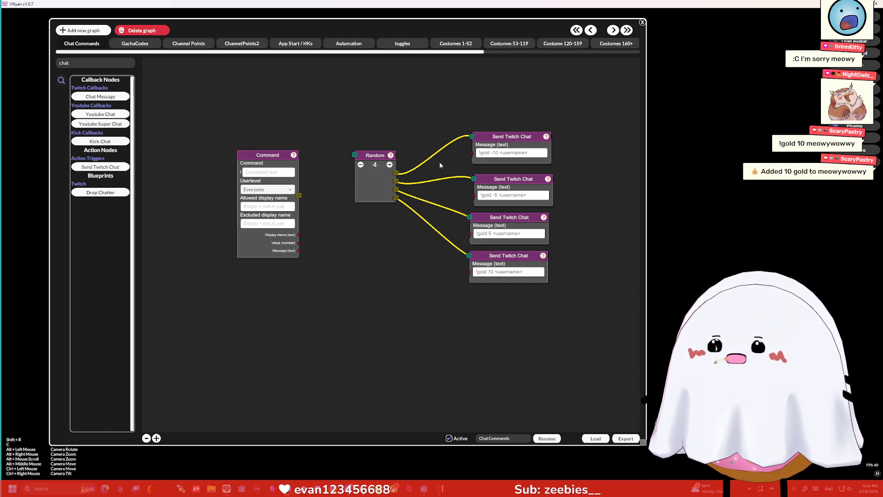
{"action": "left_click_drag", "start_coordinate": [440, 162], "coordinate": [447, 164]}
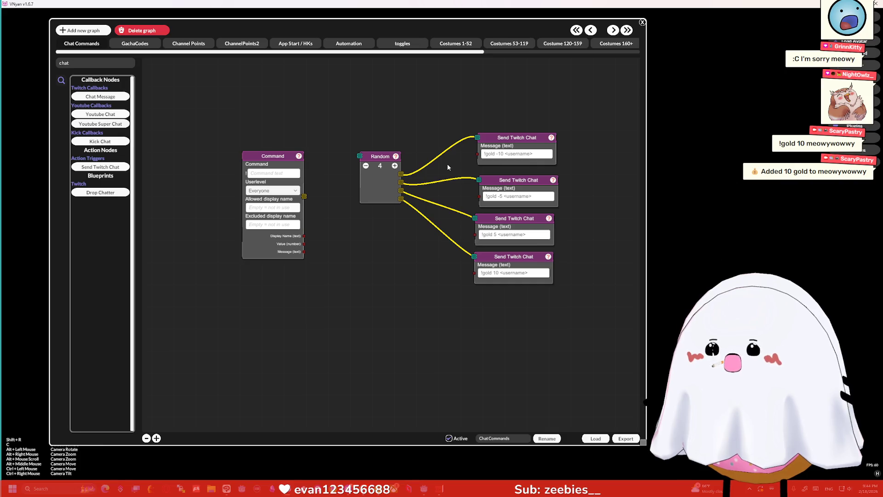
{"action": "left_click_drag", "start_coordinate": [248, 166], "coordinate": [233, 158]}
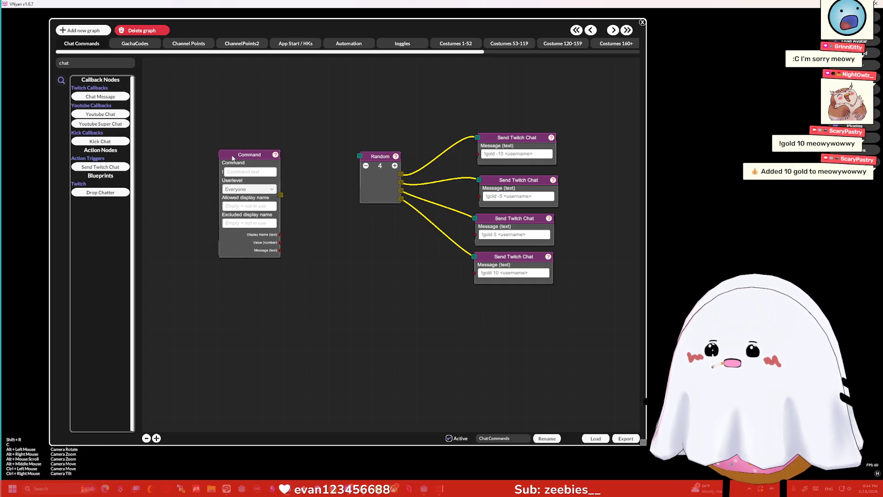
{"action": "left_click", "coordinate": [57, 65]}
{"action": "key", "text": "BackSpace"}
{"action": "key", "text": "BackSpace"}
{"action": "key", "text": "BackSpace"}
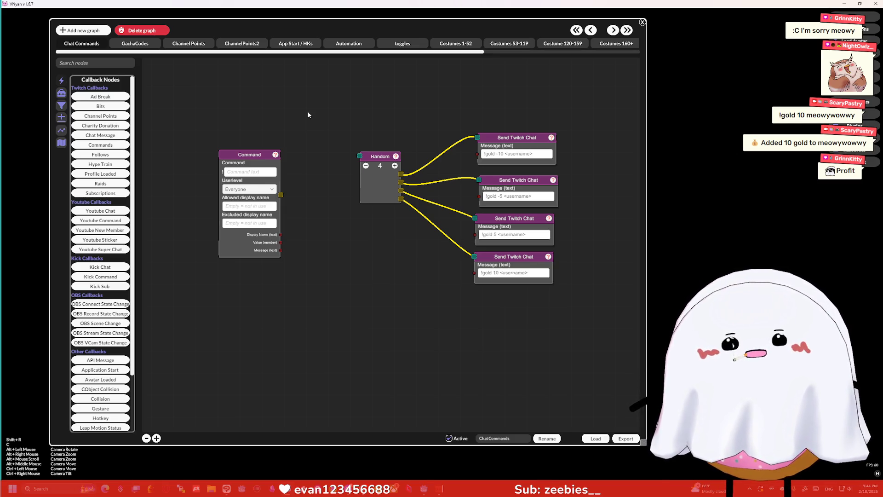
- Spread the message nodes apart and raise the Random node's output count to 7
{"action": "left_click_drag", "start_coordinate": [459, 148], "coordinate": [443, 122]}
{"action": "mouse_move", "coordinate": [483, 233]}
{"action": "left_mouse_down"}
{"action": "mouse_move", "coordinate": [497, 325]}
{"action": "mouse_move", "coordinate": [479, 346]}
{"action": "left_mouse_up"}
{"action": "left_click_drag", "start_coordinate": [367, 133], "coordinate": [321, 153]}
{"action": "mouse_move", "coordinate": [506, 196]}
{"action": "left_mouse_down"}
{"action": "mouse_move", "coordinate": [500, 297]}
{"action": "mouse_move", "coordinate": [500, 180]}
{"action": "left_mouse_up"}
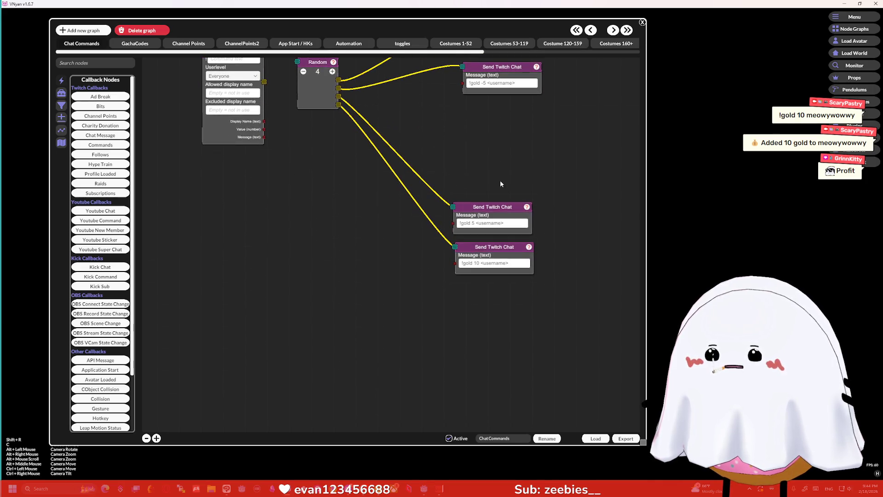
{"action": "left_click", "coordinate": [332, 71]}
{"action": "left_click", "coordinate": [332, 71]}
{"action": "left_click", "coordinate": [332, 71]}
- Copy a Send Twitch Chat node and paste it between the others as !gold 1
{"action": "left_click_drag", "start_coordinate": [443, 118], "coordinate": [448, 148]}
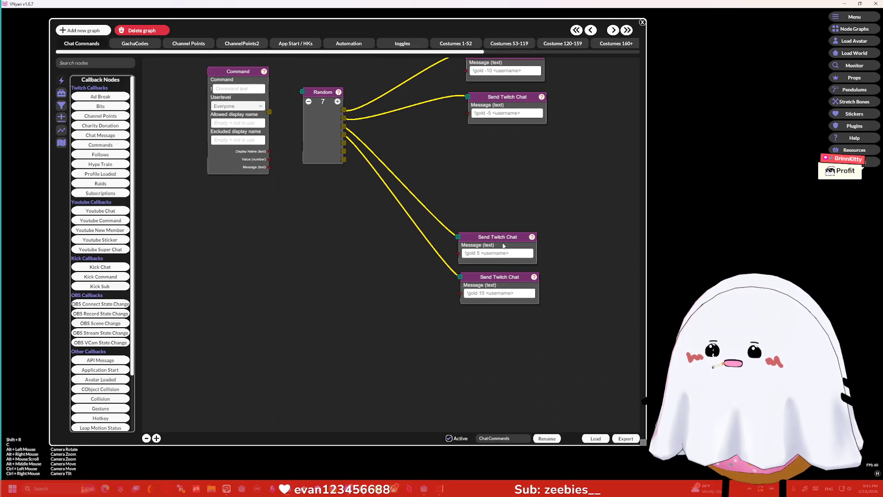
{"action": "left_click_drag", "start_coordinate": [504, 246], "coordinate": [505, 234]}
{"action": "right_click", "coordinate": [497, 230]}
{"action": "left_click", "coordinate": [529, 266]}
{"action": "right_click", "coordinate": [492, 199]}
{"action": "left_click", "coordinate": [509, 215]}
{"action": "left_click_drag", "start_coordinate": [493, 189], "coordinate": [507, 154]}
{"action": "left_click", "coordinate": [489, 169]}
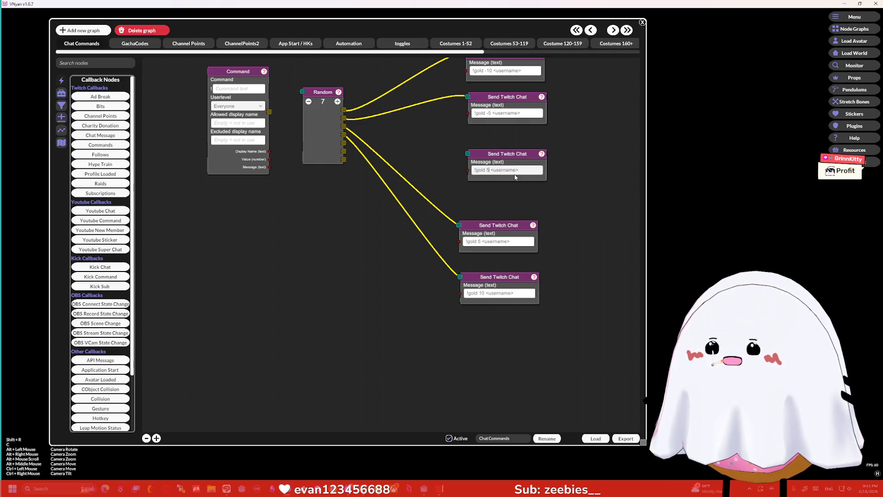
{"action": "key", "text": "BackSpace"}
{"action": "type", "text": "1"}
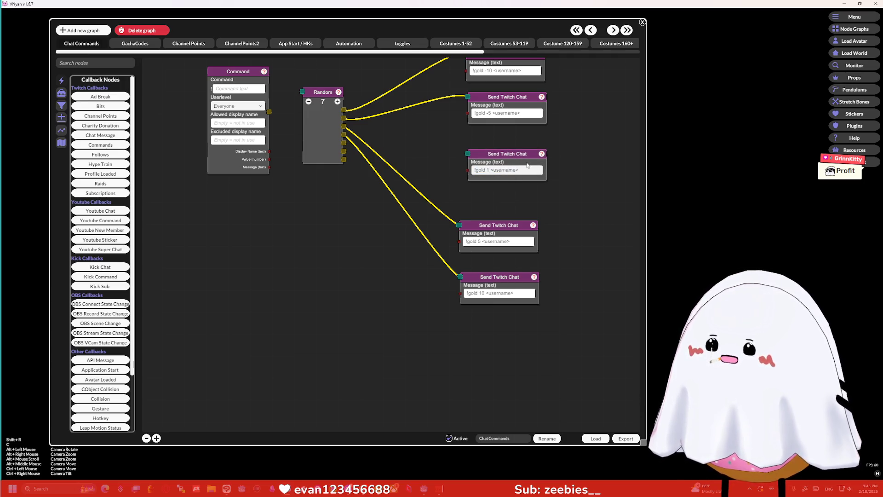
- Remove Random's lower wires and connect its fourth output to the !gold 1 node
{"action": "left_click", "coordinate": [343, 127]}
{"action": "left_click", "coordinate": [344, 135]}
{"action": "left_click_drag", "start_coordinate": [343, 134], "coordinate": [482, 155]}
{"action": "left_click_drag", "start_coordinate": [377, 141], "coordinate": [506, 168]}
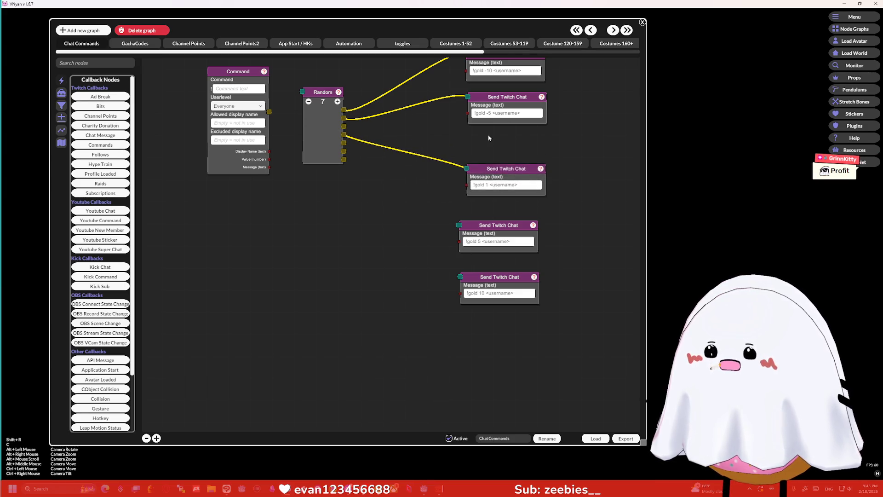
- Change the top message to !gold -30 and the -5 message to !gold -15
{"action": "left_click", "coordinate": [477, 115]}
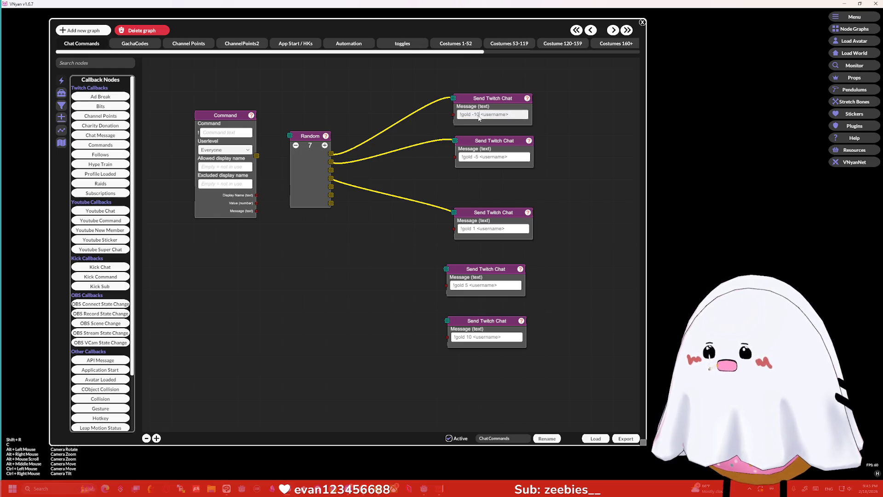
{"action": "key", "text": "BackSpace"}
{"action": "key", "text": "BackSpace"}
{"action": "type", "text": "30"}
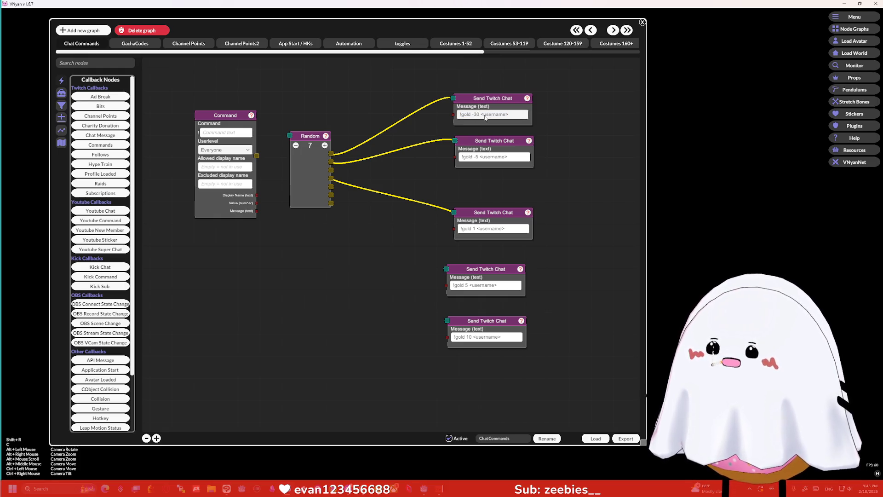
{"action": "left_click", "coordinate": [479, 156]}
{"action": "type", "text": "1"}
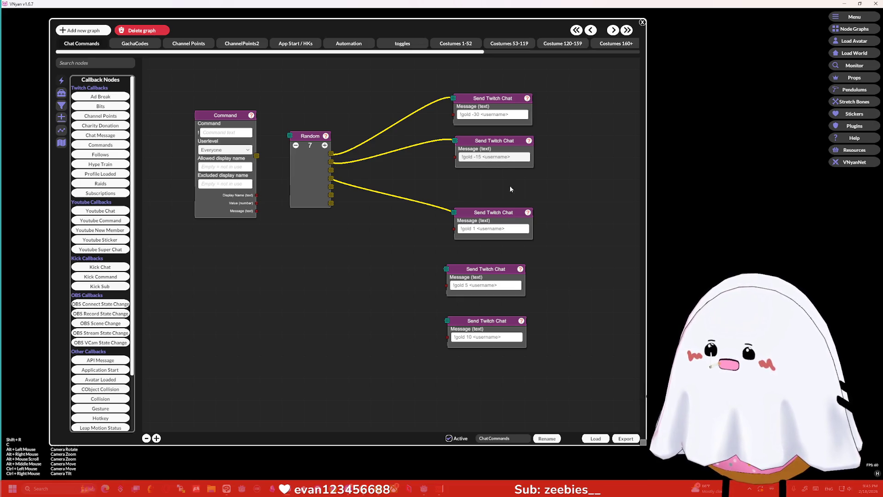
{"action": "left_click_drag", "start_coordinate": [496, 212], "coordinate": [496, 211]}
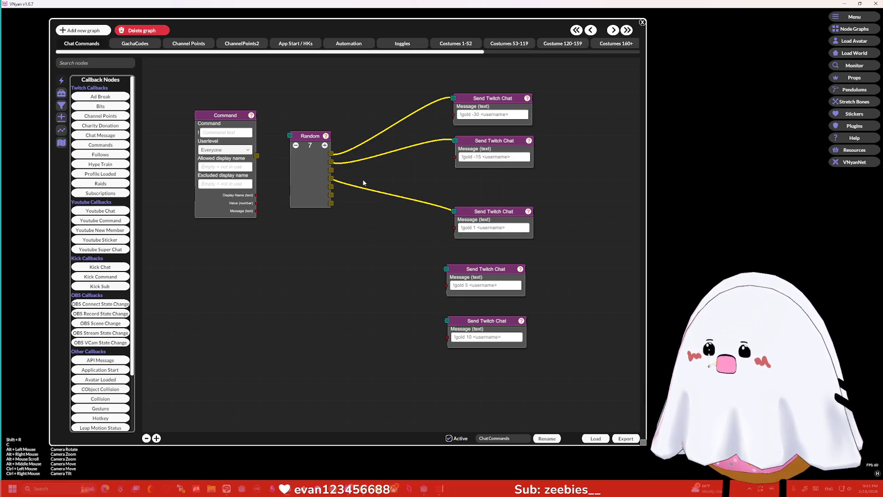
- Paste a copy of the !gold -15 node as !gold -1 and wire Random's third output to it
{"action": "right_click", "coordinate": [472, 144]}
{"action": "left_click", "coordinate": [491, 181]}
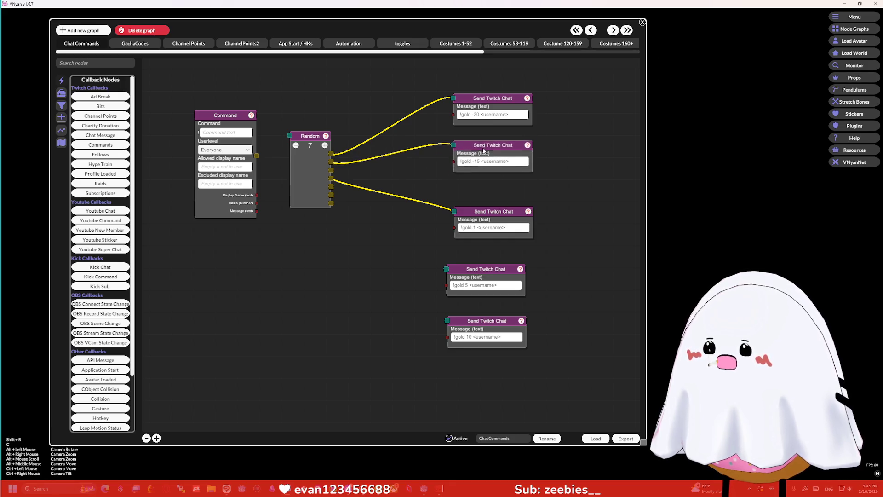
{"action": "right_click", "coordinate": [482, 186]}
{"action": "left_click", "coordinate": [509, 203]}
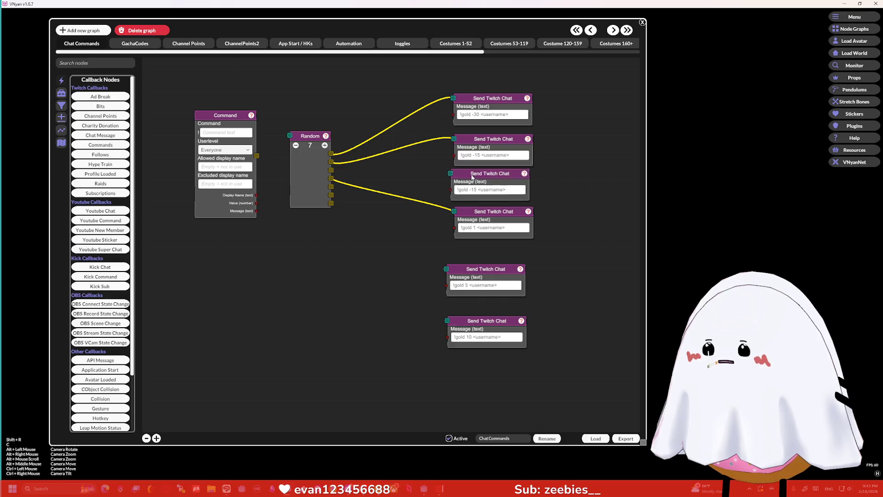
{"action": "left_click", "coordinate": [487, 193]}
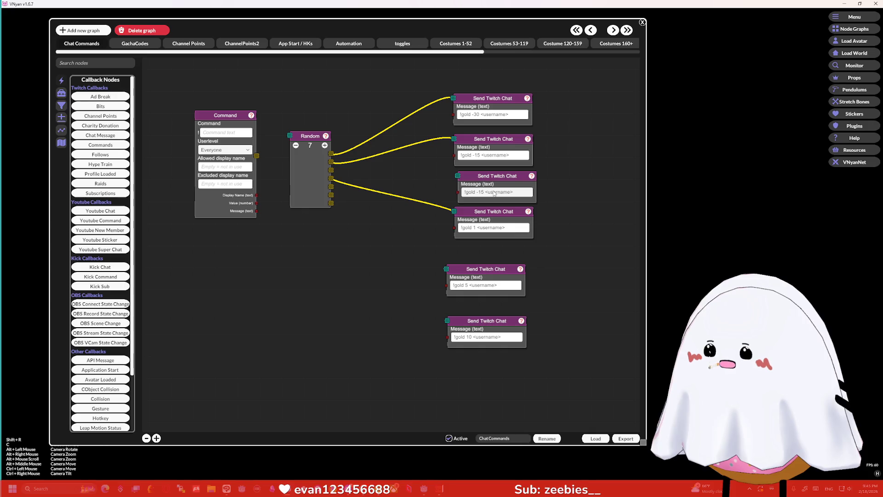
{"action": "key", "text": "BackSpace"}
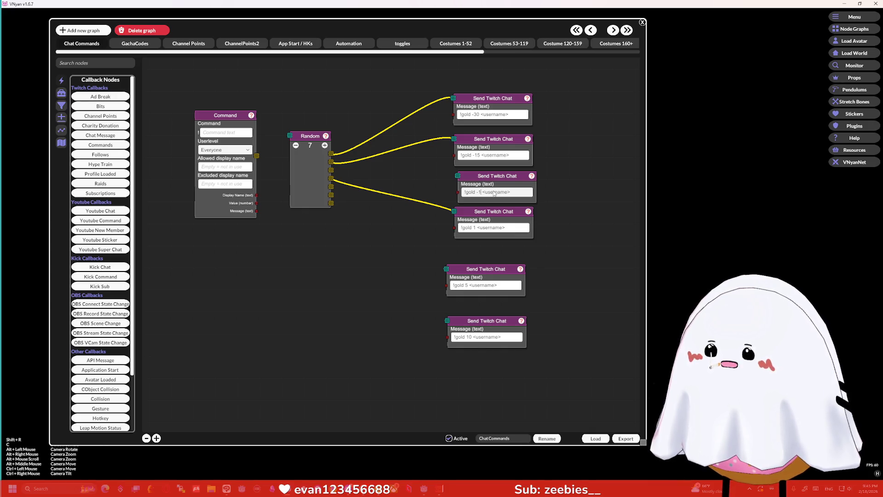
{"action": "left_click_drag", "start_coordinate": [330, 170], "coordinate": [467, 177]}
- Wire Random's fifth output to the !gold 5 node and change it to !gold 15
{"action": "left_click_drag", "start_coordinate": [485, 214], "coordinate": [488, 217]}
{"action": "left_click_drag", "start_coordinate": [330, 187], "coordinate": [461, 279]}
{"action": "left_click", "coordinate": [466, 285]}
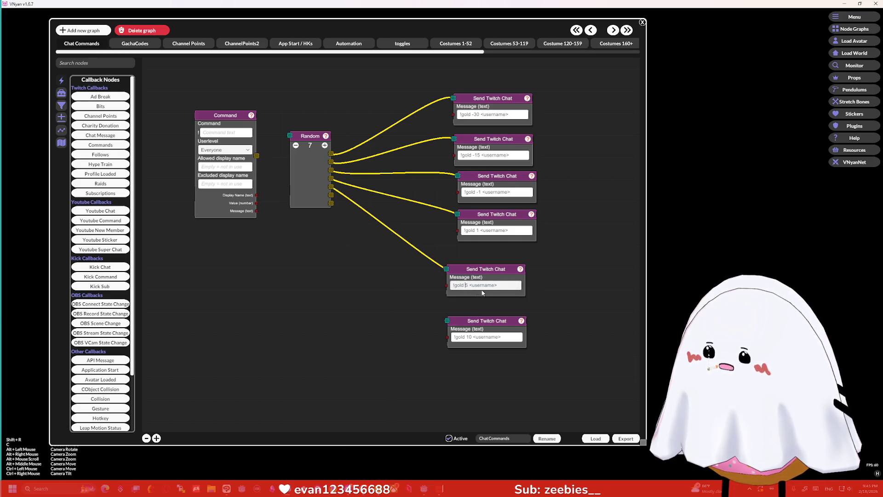
{"action": "type", "text": "1"}
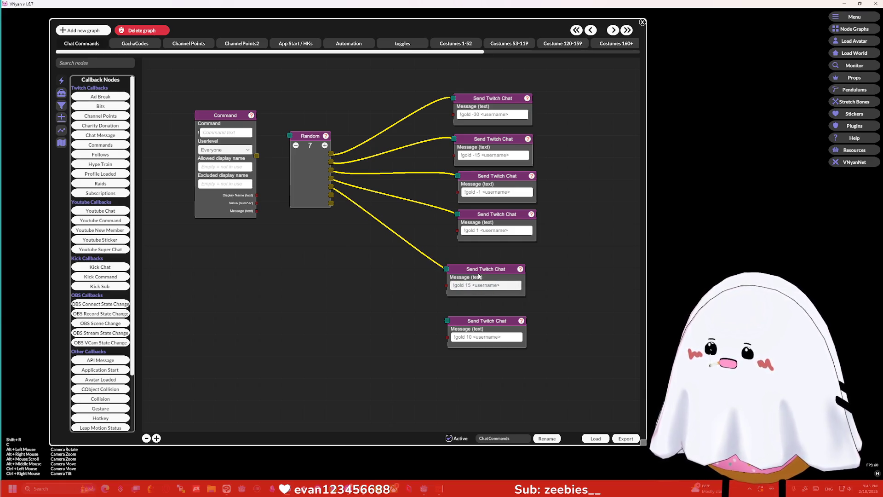
{"action": "mouse_move", "coordinate": [479, 276]}
{"action": "left_mouse_down"}
{"action": "mouse_move", "coordinate": [492, 256]}
{"action": "mouse_move", "coordinate": [489, 262]}
{"action": "left_mouse_up"}
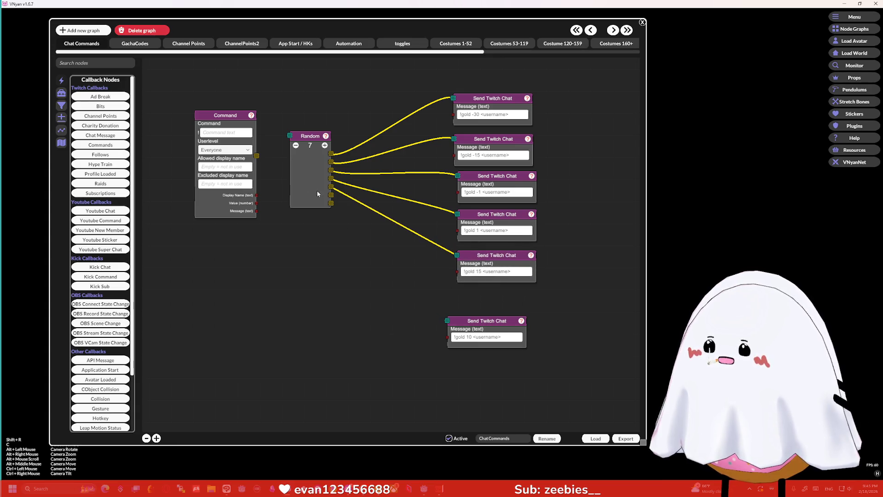
- Wire the next Random output to the bottom message node and set its amount to 69
{"action": "left_click_drag", "start_coordinate": [344, 212], "coordinate": [447, 320]}
{"action": "left_click_drag", "start_coordinate": [469, 322], "coordinate": [475, 295]}
{"action": "double_click", "coordinate": [470, 309]}
{"action": "type", "text": "69"}
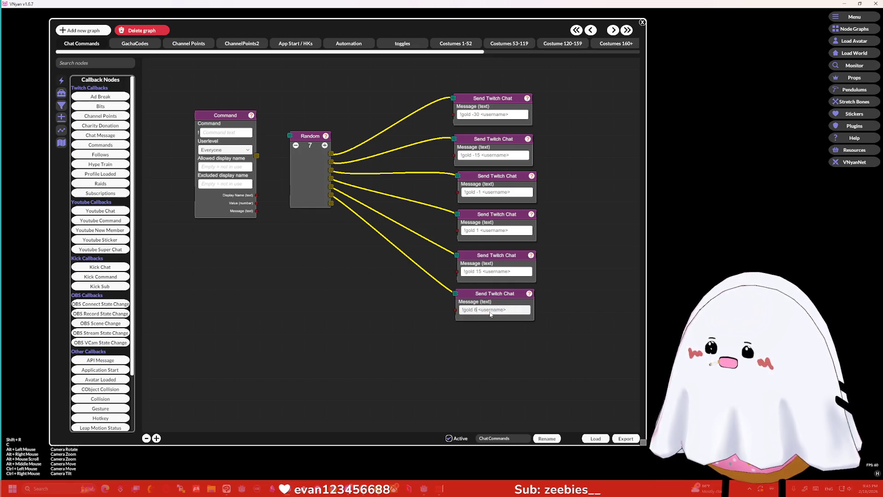
- Paste a copy of the !gold 69 node, wire Random's last output to it, and make it !gold 100
{"action": "right_click", "coordinate": [511, 300]}
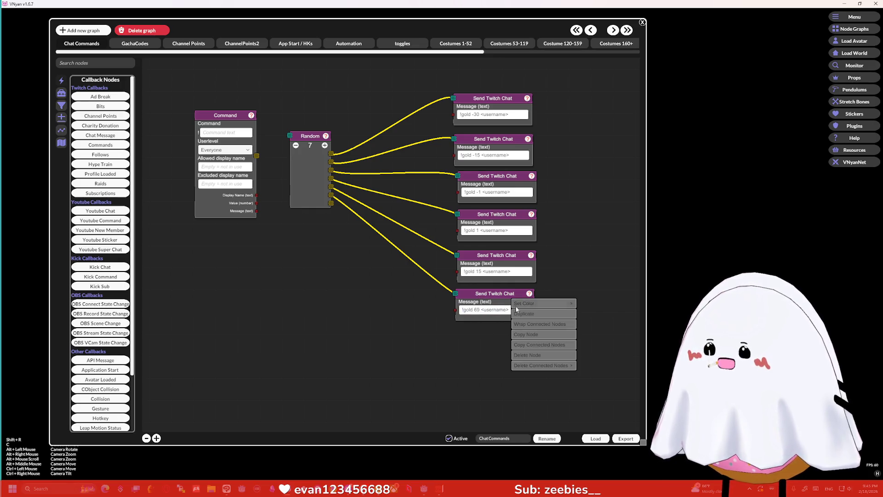
{"action": "left_click", "coordinate": [533, 335]}
{"action": "right_click", "coordinate": [519, 346]}
{"action": "left_click", "coordinate": [511, 360]}
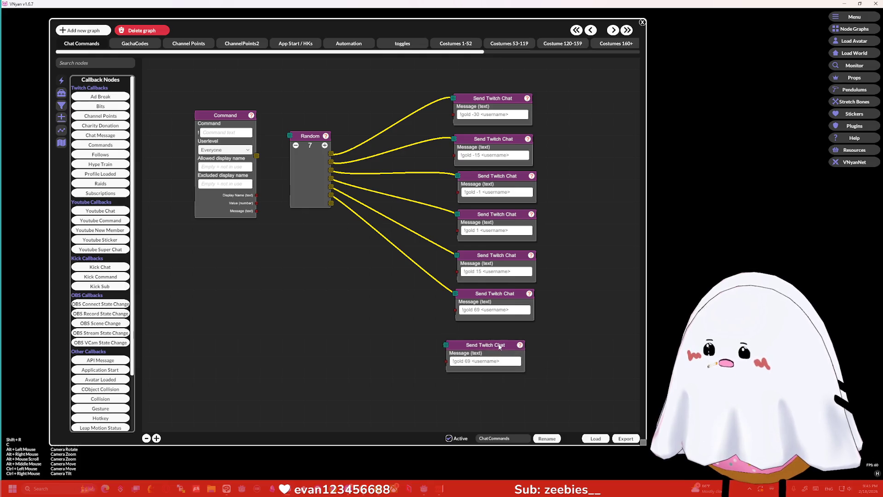
{"action": "left_click_drag", "start_coordinate": [494, 340], "coordinate": [506, 339]}
{"action": "left_click_drag", "start_coordinate": [330, 203], "coordinate": [456, 337]}
{"action": "left_click", "coordinate": [479, 353]}
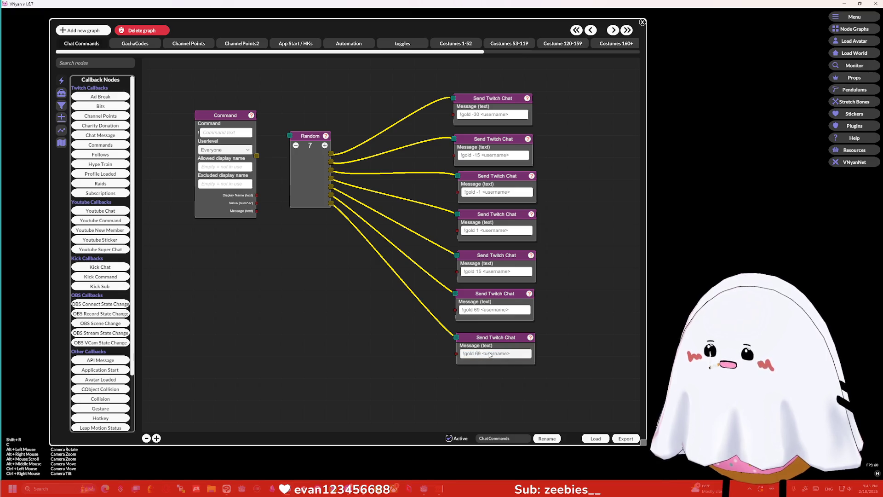
{"action": "key", "text": "BackSpace"}
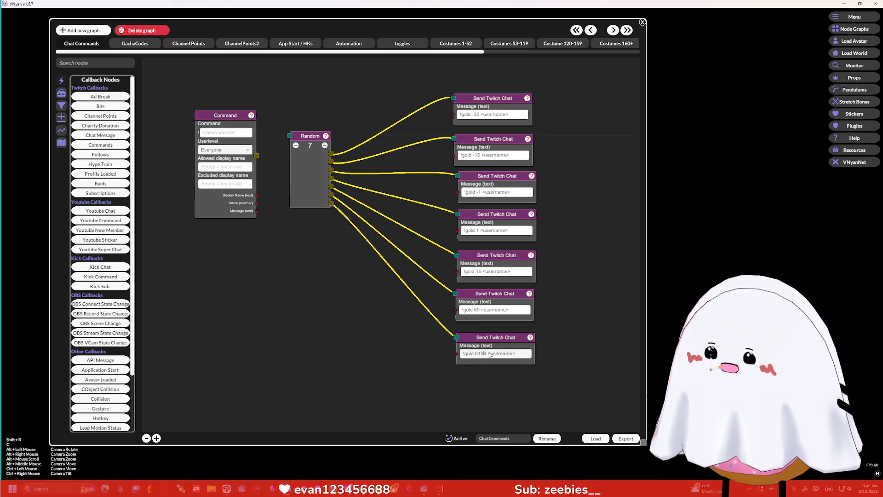
{"action": "key", "text": "BackSpace"}
{"action": "type", "text": "100"}
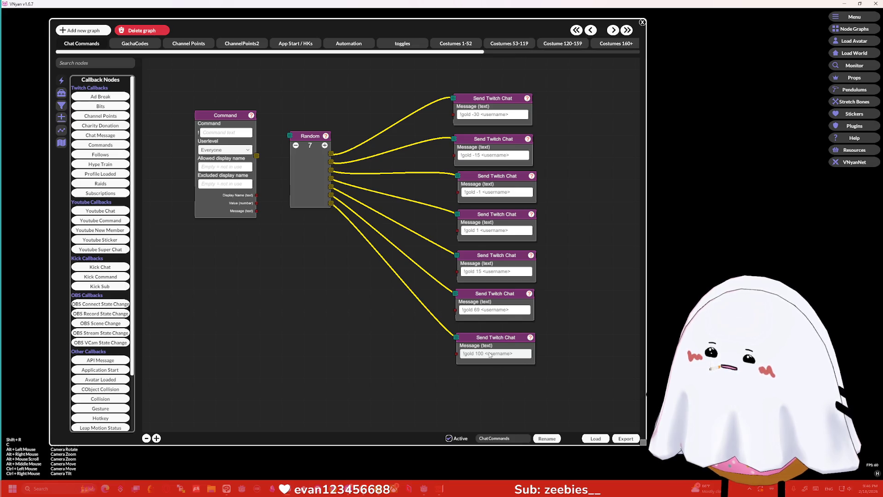
{"action": "left_click_drag", "start_coordinate": [561, 278], "coordinate": [562, 267]}
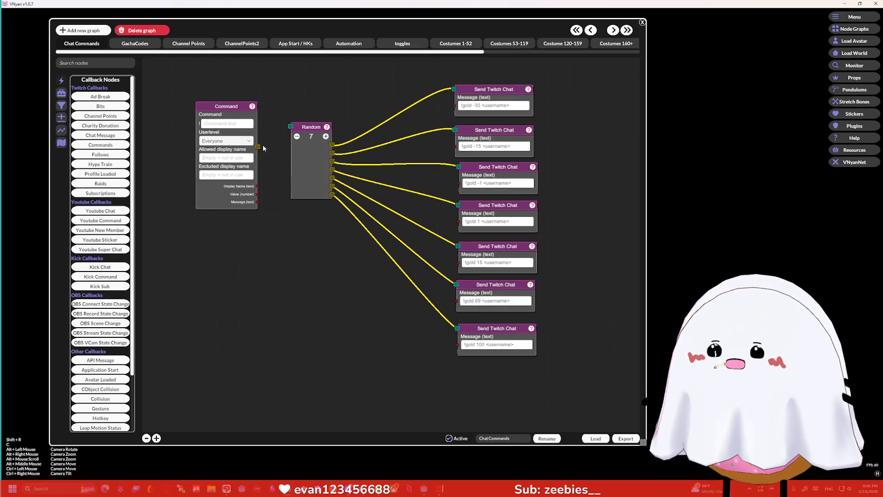
- Wire Command to Random, move Random further right and down, then remove that Command wire
{"action": "mouse_move", "coordinate": [258, 146]}
{"action": "left_mouse_down"}
{"action": "mouse_move", "coordinate": [281, 143]}
{"action": "mouse_move", "coordinate": [291, 126]}
{"action": "left_mouse_up"}
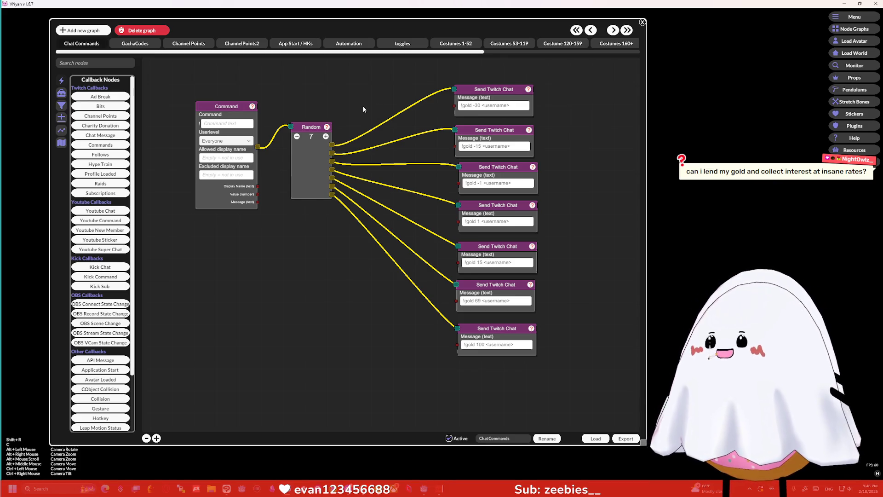
{"action": "left_click_drag", "start_coordinate": [363, 107], "coordinate": [407, 121]}
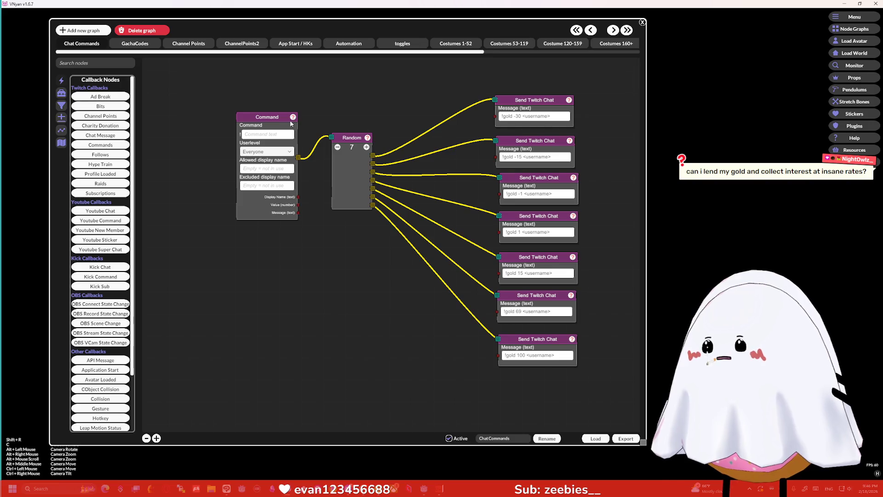
{"action": "left_click_drag", "start_coordinate": [317, 118], "coordinate": [328, 122]}
{"action": "mouse_move", "coordinate": [366, 144]}
{"action": "left_mouse_down"}
{"action": "mouse_move", "coordinate": [408, 152]}
{"action": "mouse_move", "coordinate": [432, 185]}
{"action": "left_mouse_up"}
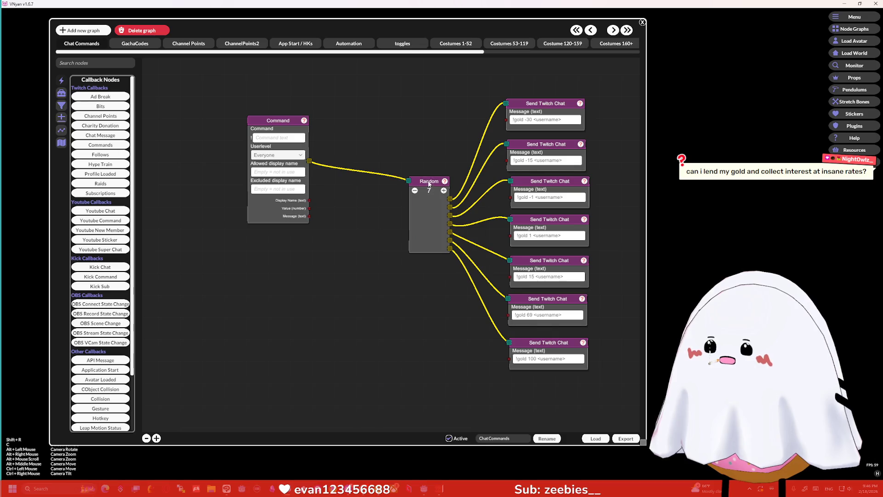
{"action": "left_click", "coordinate": [408, 182]}
{"action": "right_click", "coordinate": [293, 122]}
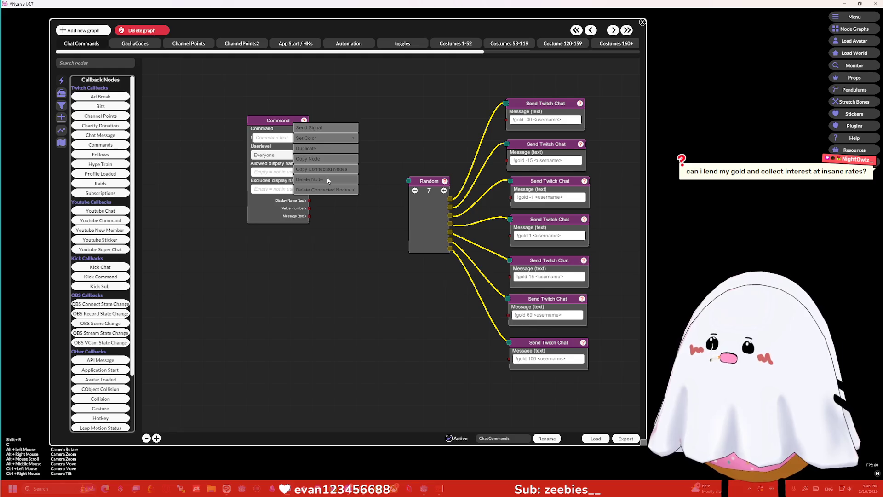
- Replace the Command node with a Channel Points callback node left of Random, then bring up Twitch's dashboard
{"action": "left_click", "coordinate": [331, 179]}
{"action": "left_click", "coordinate": [99, 63]}
{"action": "type", "text": "channel"}
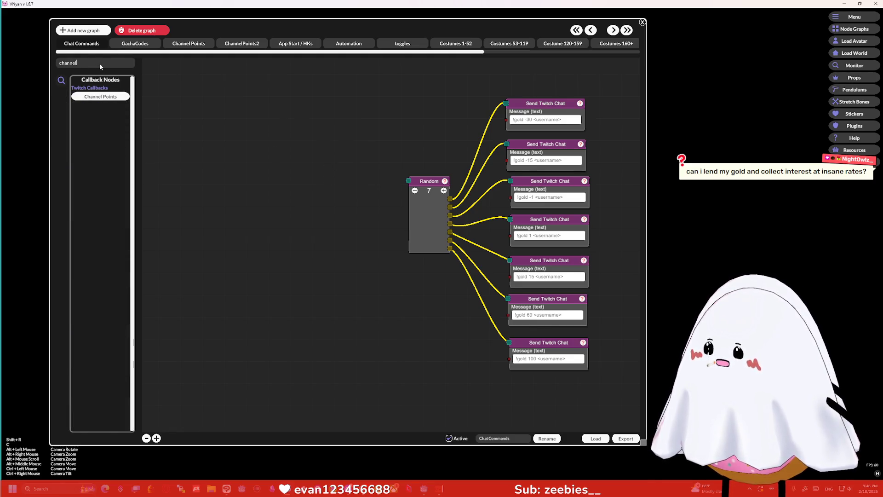
{"action": "left_click", "coordinate": [100, 96]}
{"action": "left_click_drag", "start_coordinate": [374, 218], "coordinate": [327, 184]}
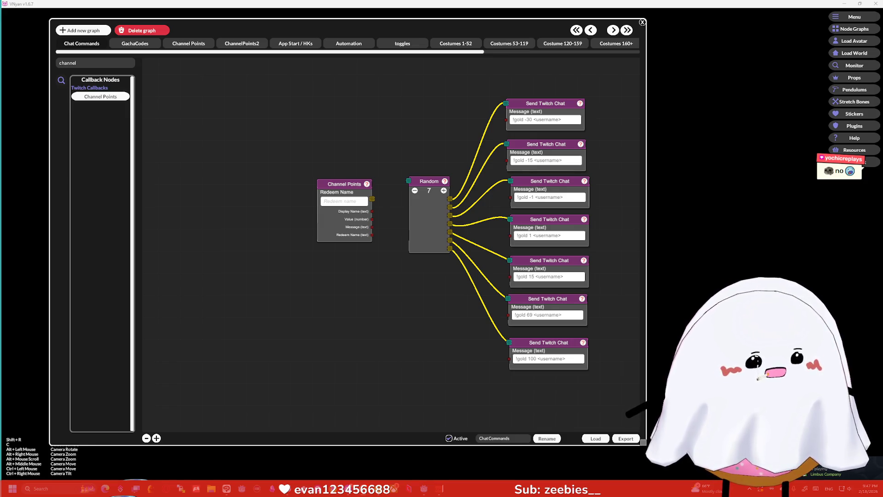
{"action": "key", "text": "alt+Tab"}
{"action": "left_click_drag", "start_coordinate": [544, 70], "coordinate": [382, 39]}
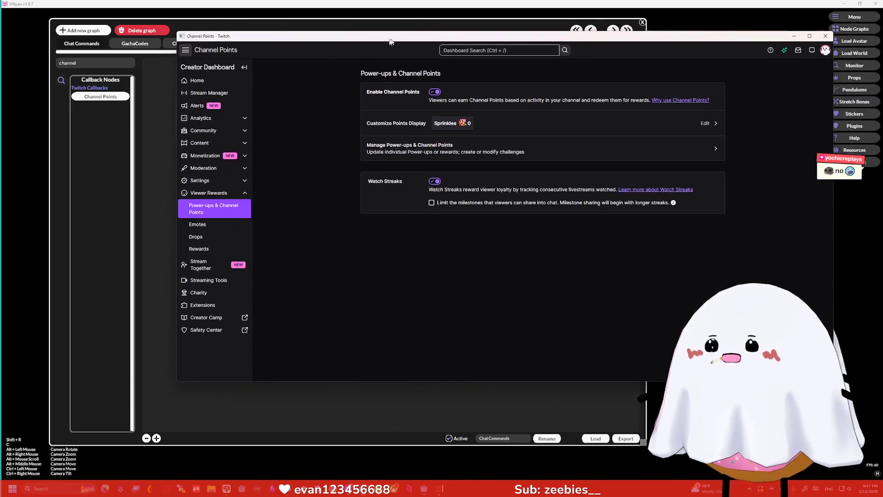
- Go to Manage Power-ups & Channel Points and start adding a new custom reward
{"action": "left_click", "coordinate": [417, 147]}
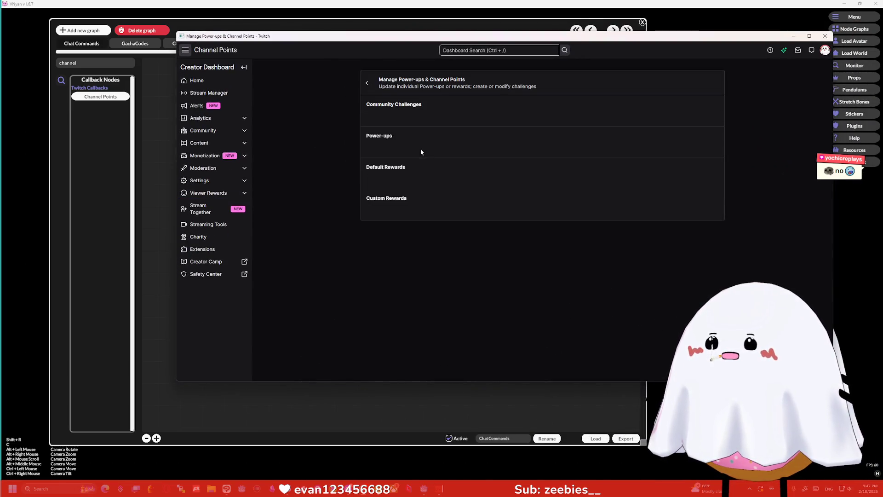
{"action": "scroll", "coordinate": [405, 175], "scroll_direction": "down", "scroll_amount": 4}
{"action": "scroll", "coordinate": [391, 165], "scroll_direction": "down", "scroll_amount": 15}
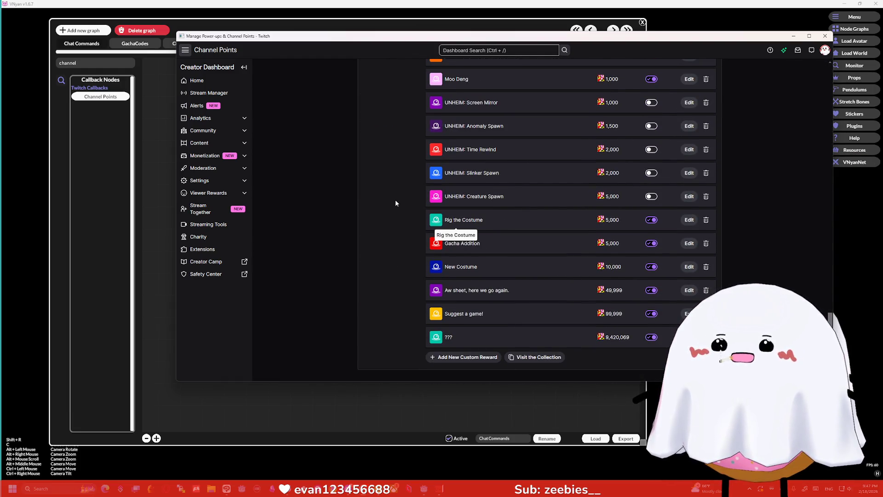
{"action": "left_click", "coordinate": [444, 357]}
{"action": "left_click", "coordinate": [426, 104]}
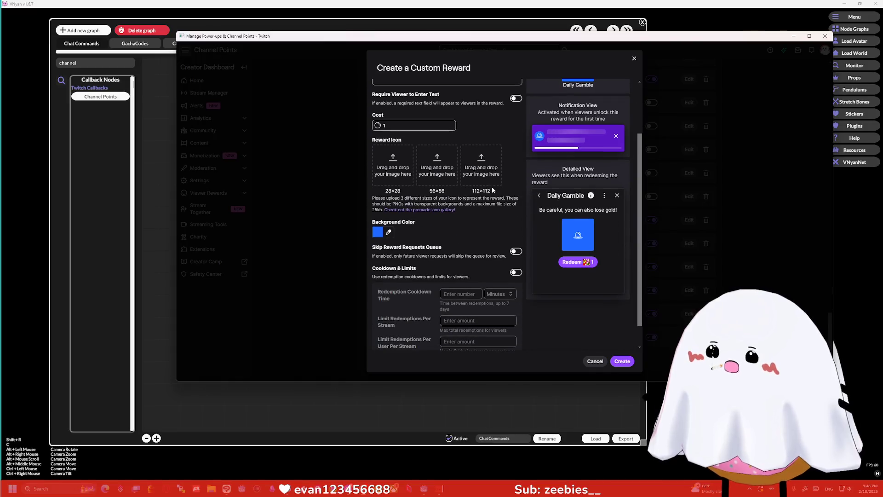
- Enable Cooldown & Limits and limit redemptions to 1 per user per stream
{"action": "scroll", "coordinate": [492, 187], "scroll_direction": "down", "scroll_amount": 2}
{"action": "left_click", "coordinate": [515, 247]}
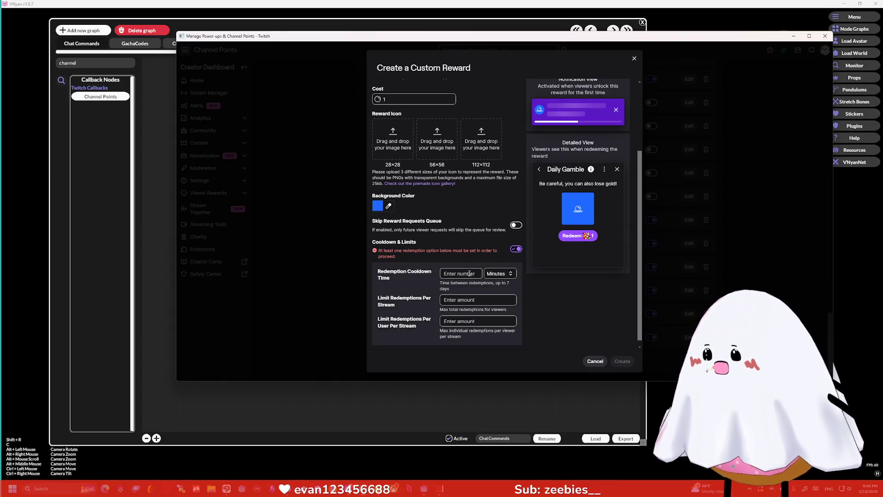
{"action": "left_click", "coordinate": [469, 267]}
{"action": "type", "text": "1"}
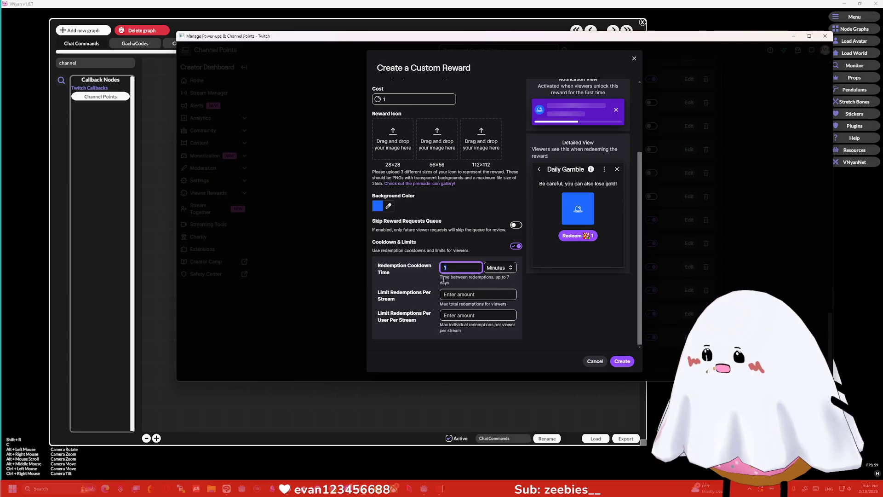
{"action": "key", "text": "BackSpace"}
{"action": "key", "text": "Tab"}
{"action": "key", "text": "Tab"}
{"action": "type", "text": "1"}
{"action": "left_click", "coordinate": [467, 239]}
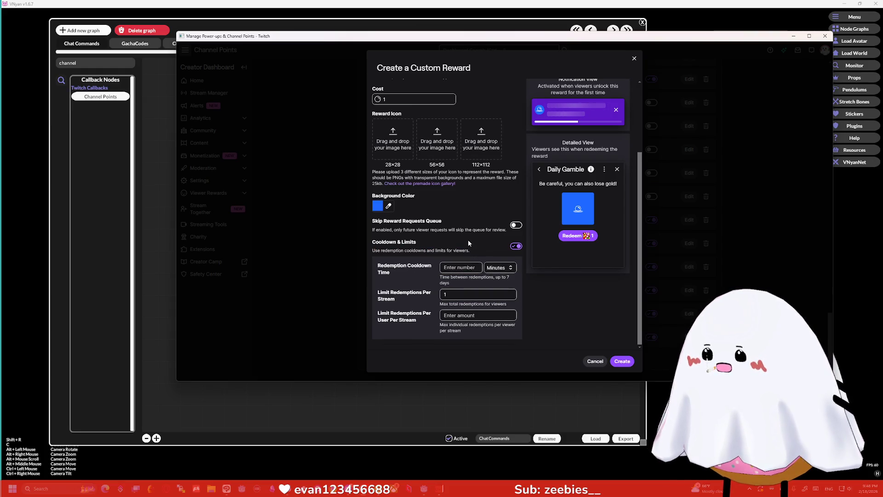
{"action": "left_click", "coordinate": [409, 319]}
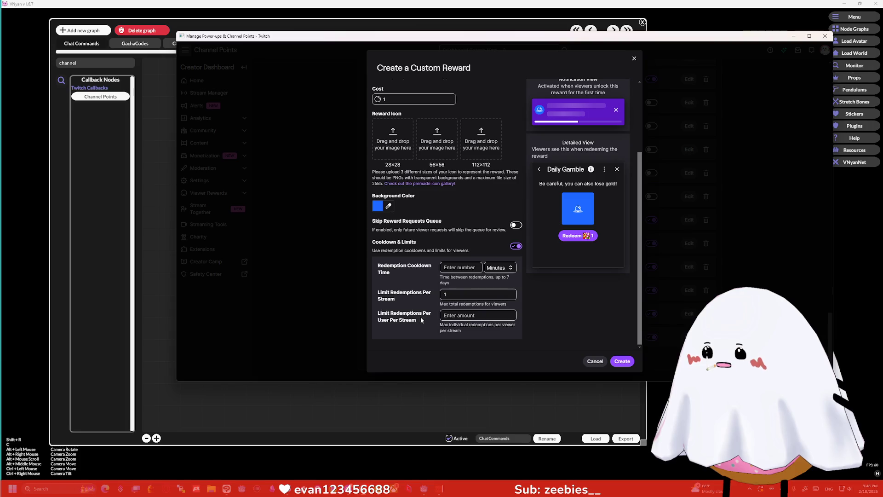
{"action": "type", "text": "1"}
{"action": "left_click", "coordinate": [394, 296]}
{"action": "key", "text": "BackSpace"}
{"action": "left_click", "coordinate": [445, 243]}
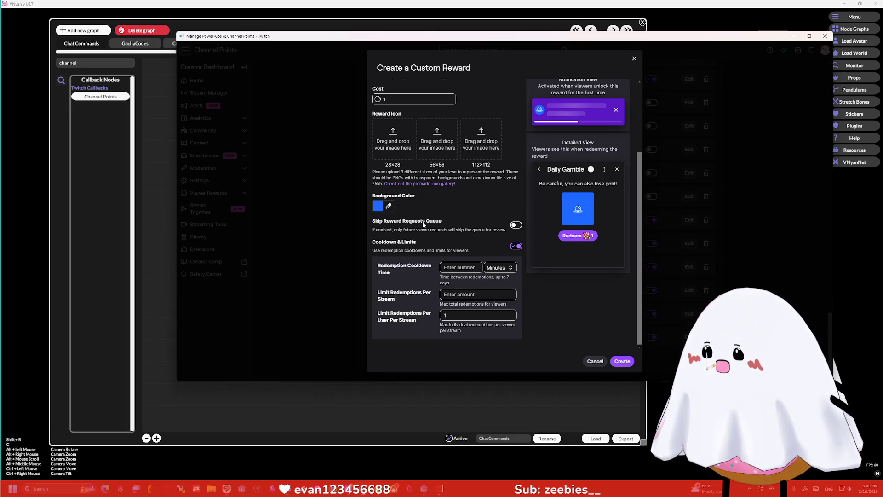
- Let the reward skip the requests queue, keep minutes as cooldown unit, and create Daily Gamble
{"action": "left_click", "coordinate": [516, 225]}
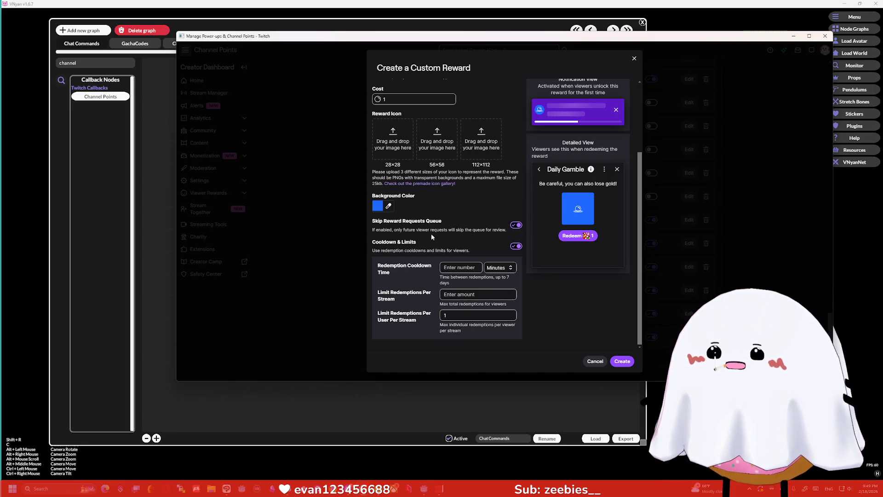
{"action": "scroll", "coordinate": [457, 231], "scroll_direction": "up", "scroll_amount": 1}
{"action": "scroll", "coordinate": [456, 231], "scroll_direction": "up", "scroll_amount": 2}
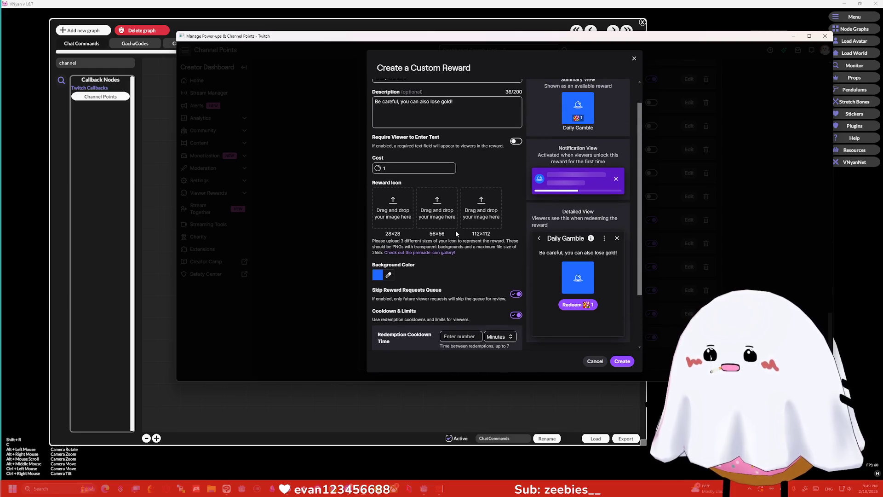
{"action": "scroll", "coordinate": [476, 186], "scroll_direction": "up", "scroll_amount": 1}
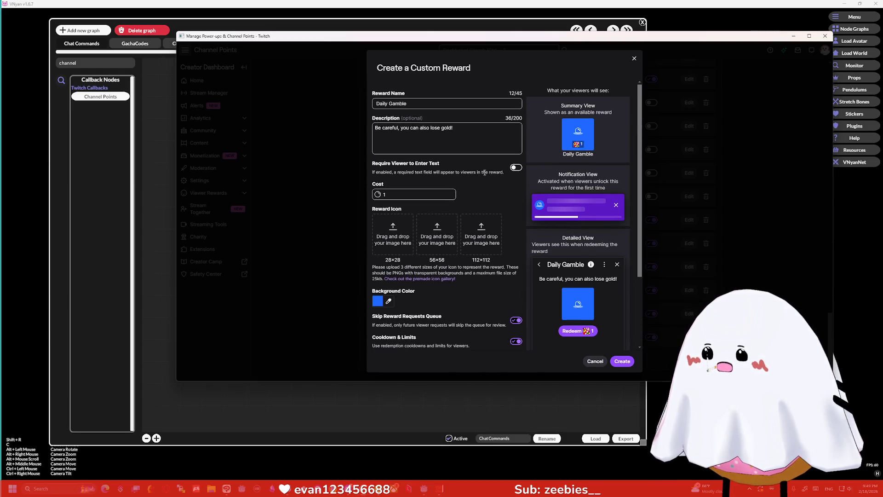
{"action": "scroll", "coordinate": [486, 179], "scroll_direction": "down", "scroll_amount": 1}
{"action": "scroll", "coordinate": [487, 179], "scroll_direction": "down", "scroll_amount": 2}
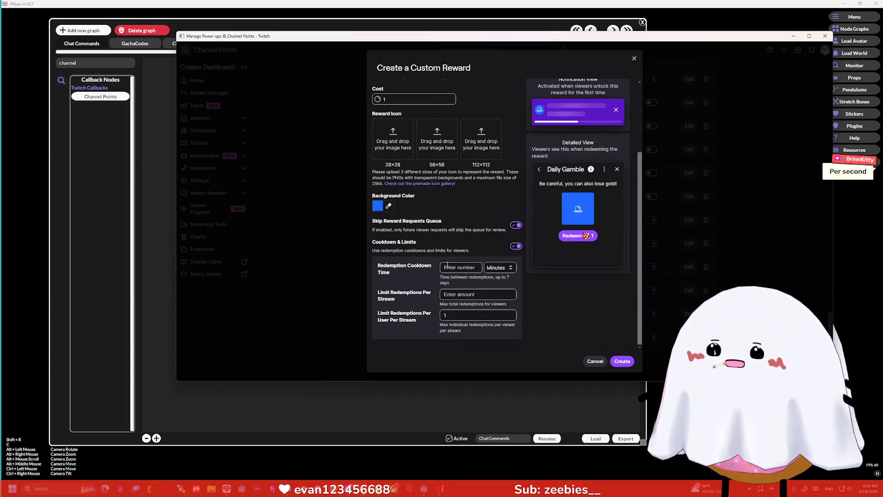
{"action": "left_click", "coordinate": [504, 268]}
{"action": "left_click", "coordinate": [496, 276]}
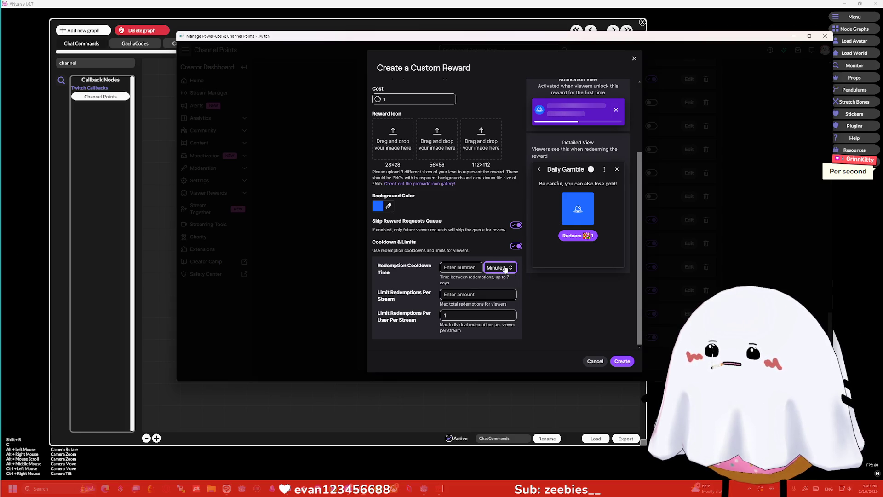
{"action": "left_click", "coordinate": [622, 362]}
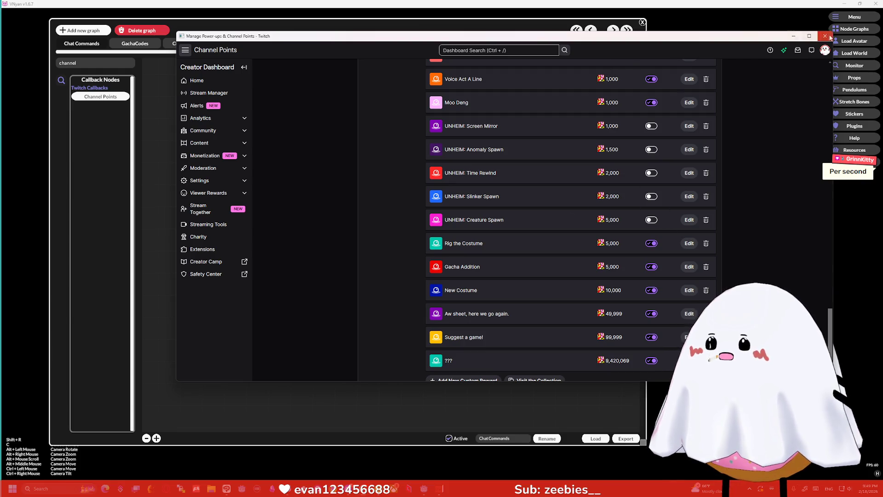
{"action": "scroll", "coordinate": [542, 191], "scroll_direction": "up", "scroll_amount": 15}
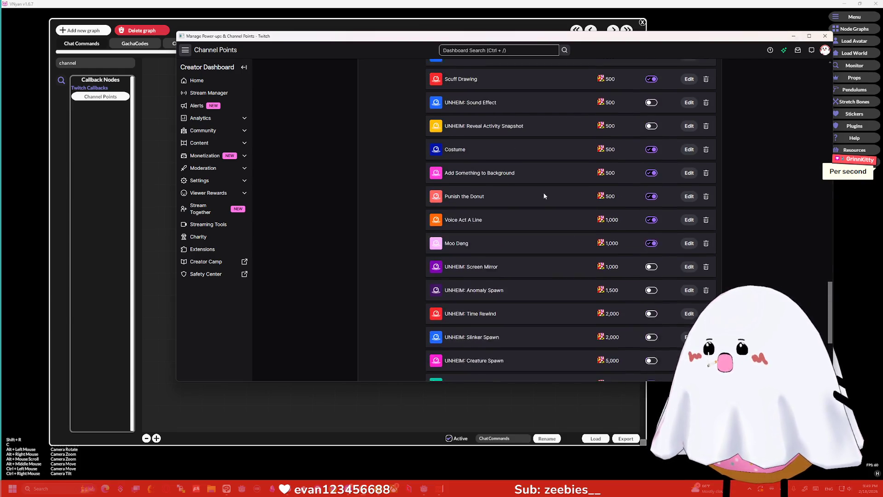
{"action": "scroll", "coordinate": [554, 201], "scroll_direction": "down", "scroll_amount": 8}
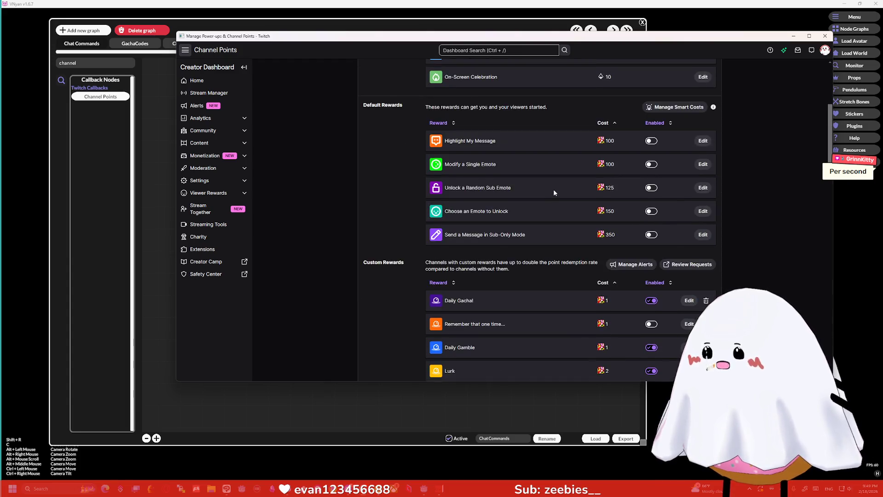
{"action": "left_click", "coordinate": [824, 35]}
- Set the Channel Points redeem name to 'Daily Gamble', wire it into Random, and close the graph editor
{"action": "left_click", "coordinate": [355, 203]}
{"action": "type", "text": "Daily Gamble"}
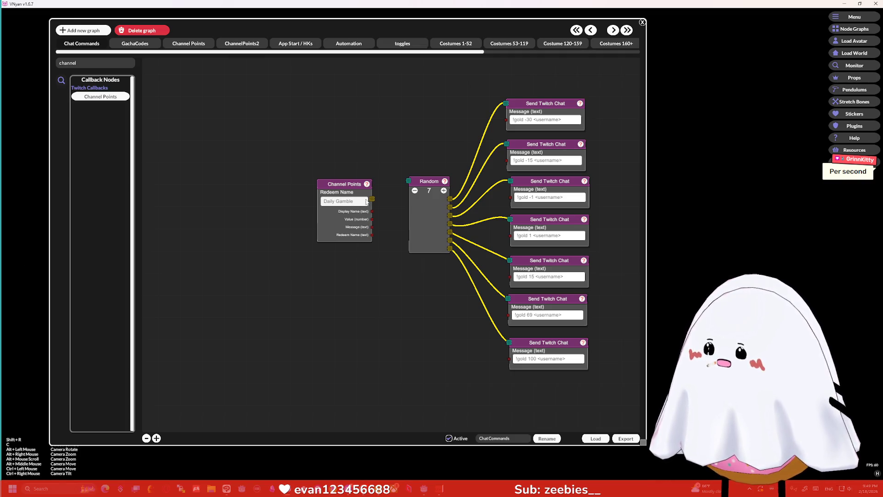
{"action": "left_click_drag", "start_coordinate": [374, 199], "coordinate": [408, 180]}
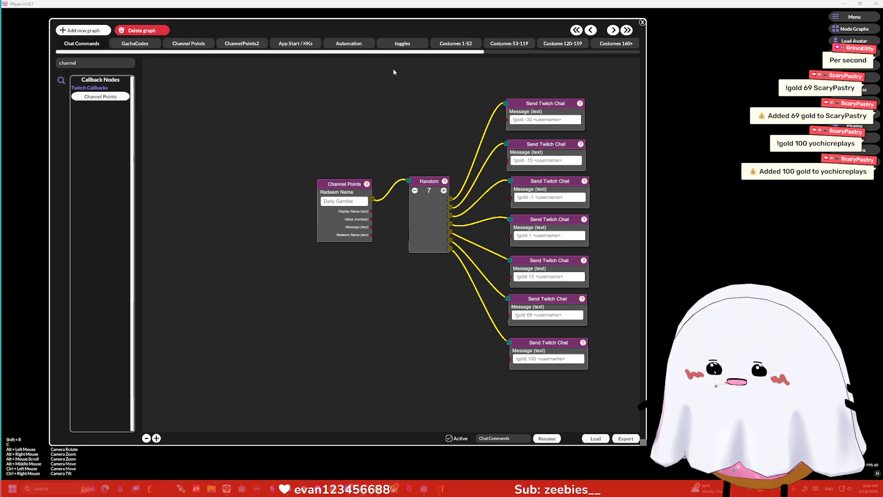
{"action": "left_click", "coordinate": [643, 22]}
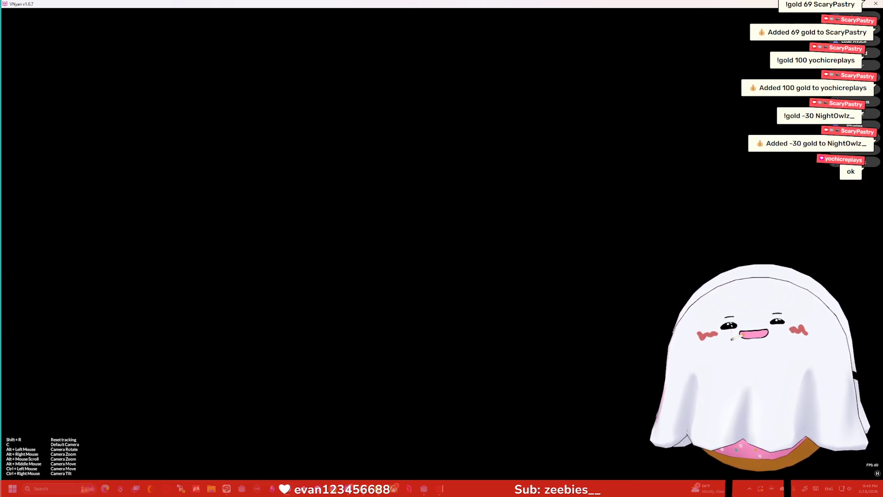
- Switch to the Godot editor and zoom out on the credits scene's 2D viewport
{"action": "key", "text": "alt+Tab"}
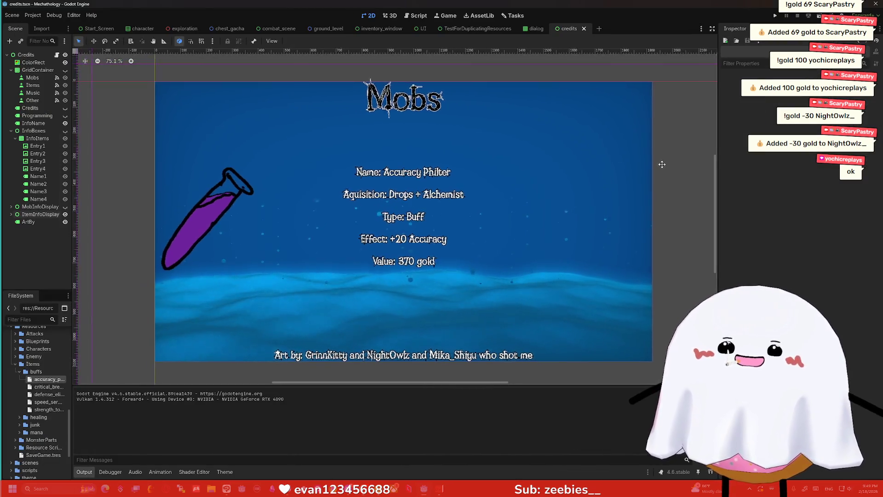
{"action": "scroll", "coordinate": [662, 164], "scroll_direction": "down", "scroll_amount": 1}
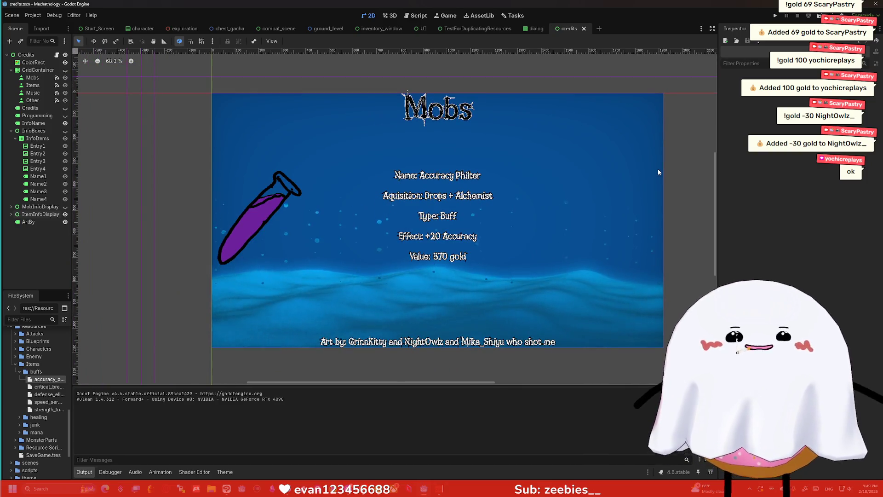
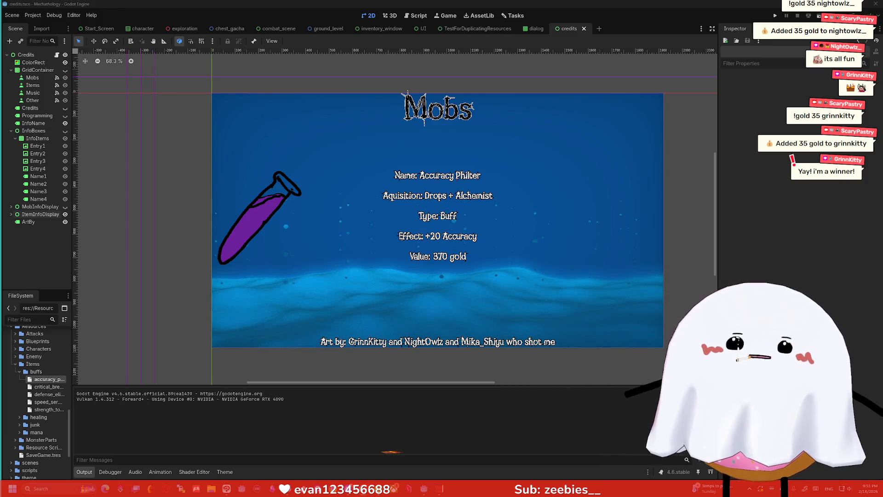
- Inspect the background's shader material in Godot, then load Twitch in a new browser window
{"action": "left_click", "coordinate": [480, 150]}
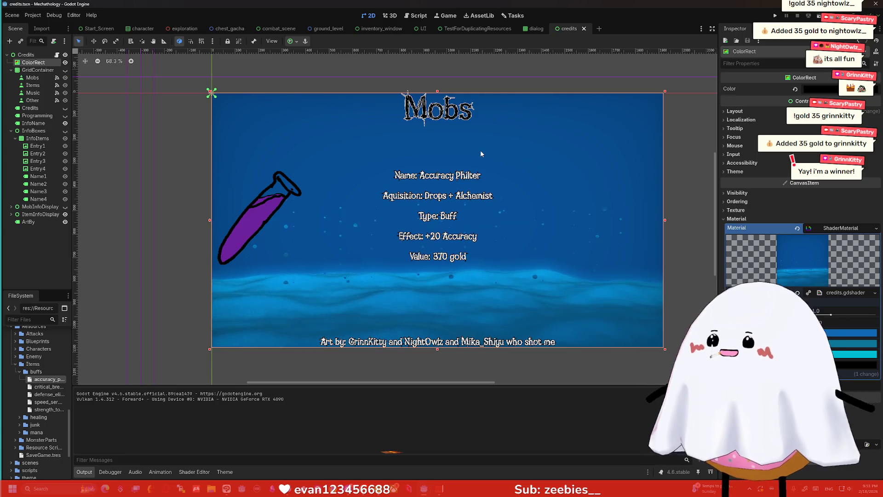
{"action": "left_click", "coordinate": [321, 59]}
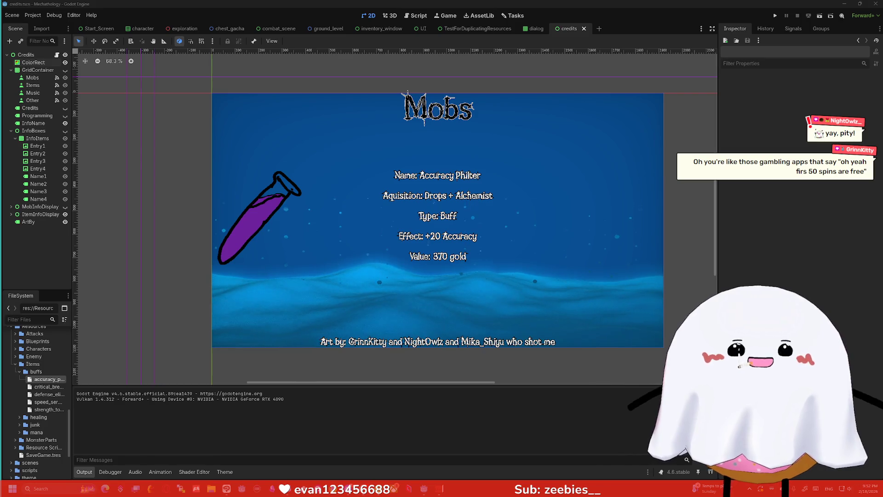
{"action": "key", "text": "super+1"}
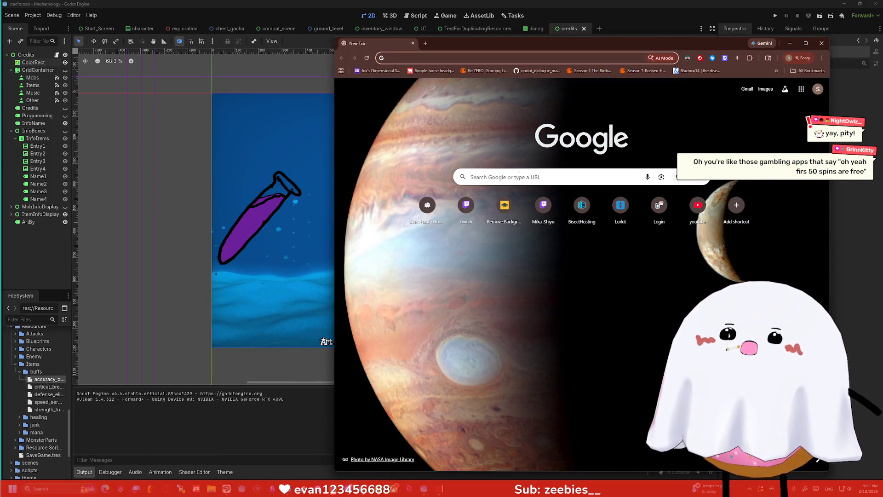
{"action": "type", "text": "twitch.t"}
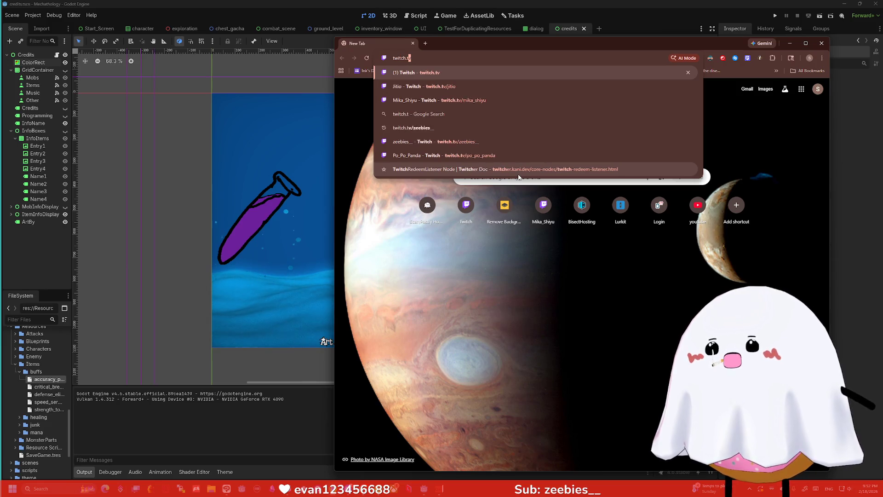
{"action": "key", "text": "Return"}
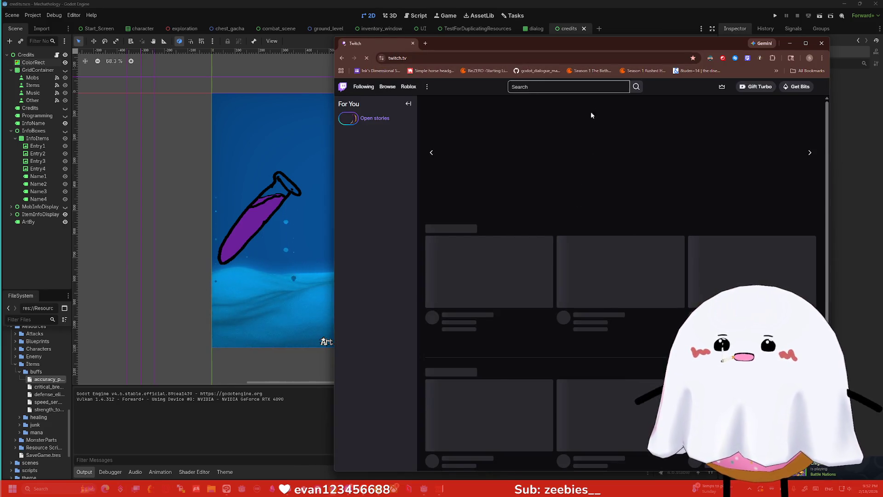
- Move the browser window left, widen it, and expand the Followed Channels list
{"action": "left_click_drag", "start_coordinate": [623, 41], "coordinate": [527, 37]}
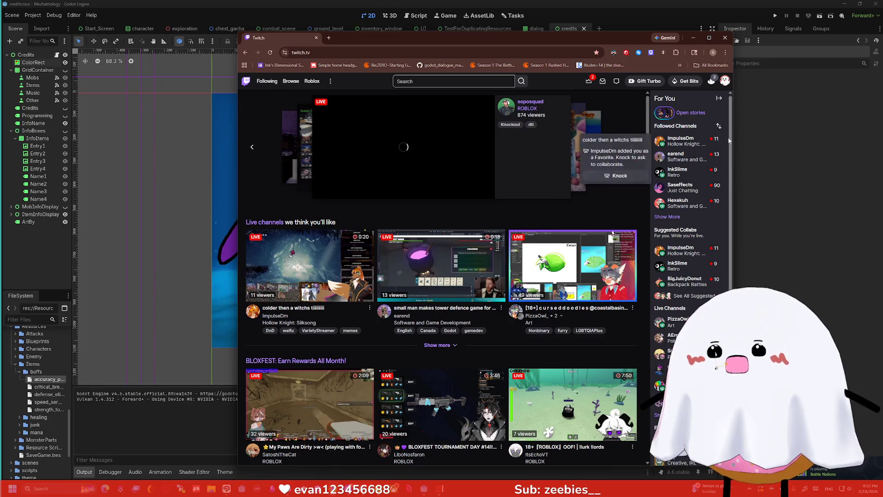
{"action": "left_click_drag", "start_coordinate": [732, 136], "coordinate": [804, 137]}
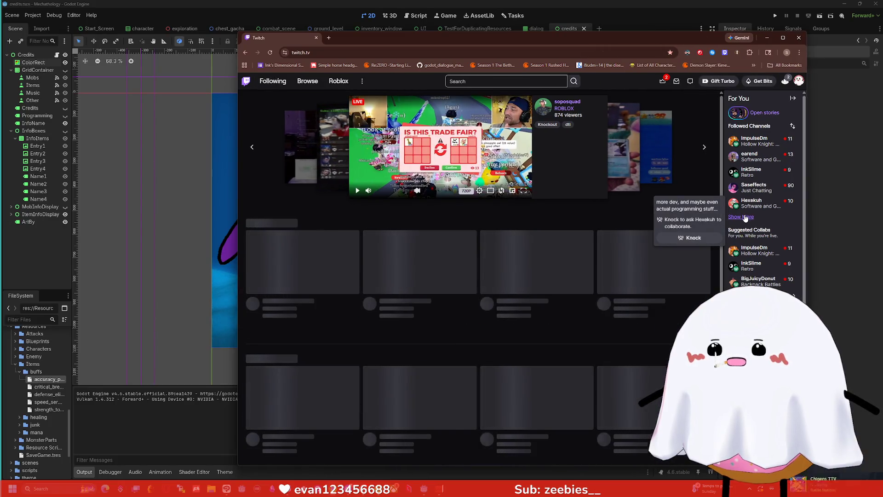
{"action": "left_click", "coordinate": [746, 218]}
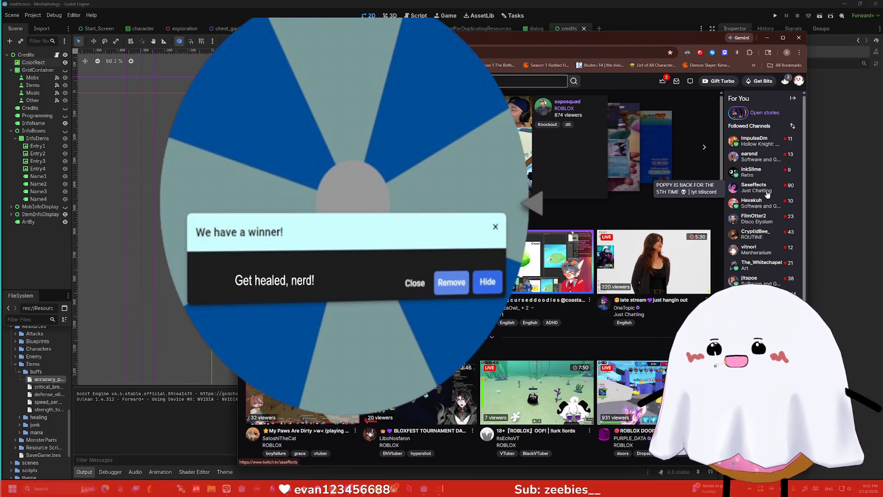
{"action": "mouse_move", "coordinate": [761, 206]}
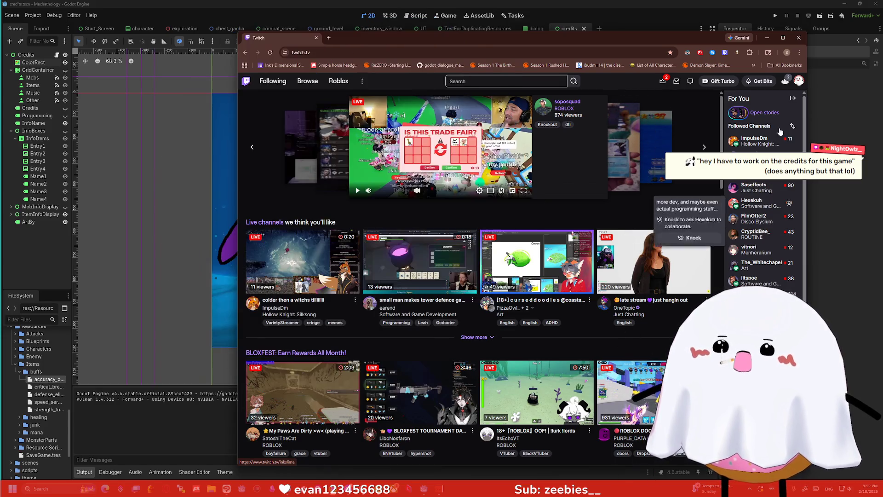
- Select the ItemInfoDisplay panel and background ColorRect in Godot, then switch back to Twitch
{"action": "left_click", "coordinate": [766, 38]}
{"action": "left_click", "coordinate": [541, 209]}
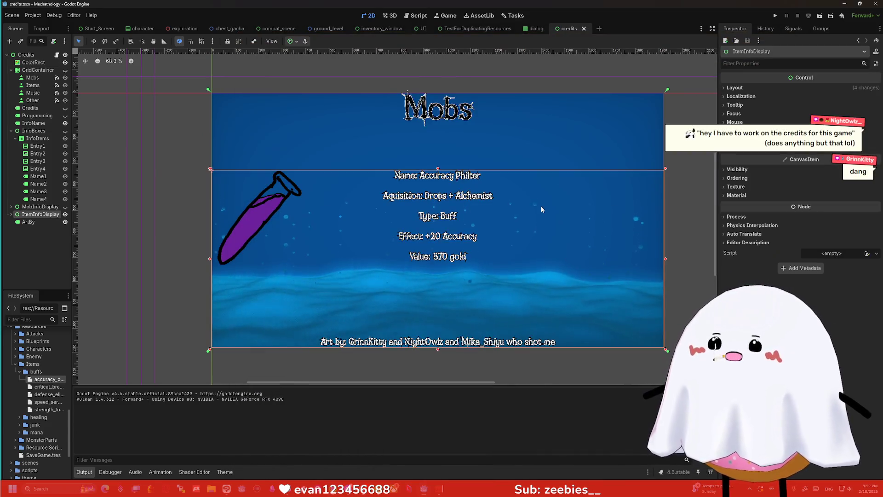
{"action": "left_click", "coordinate": [476, 131]}
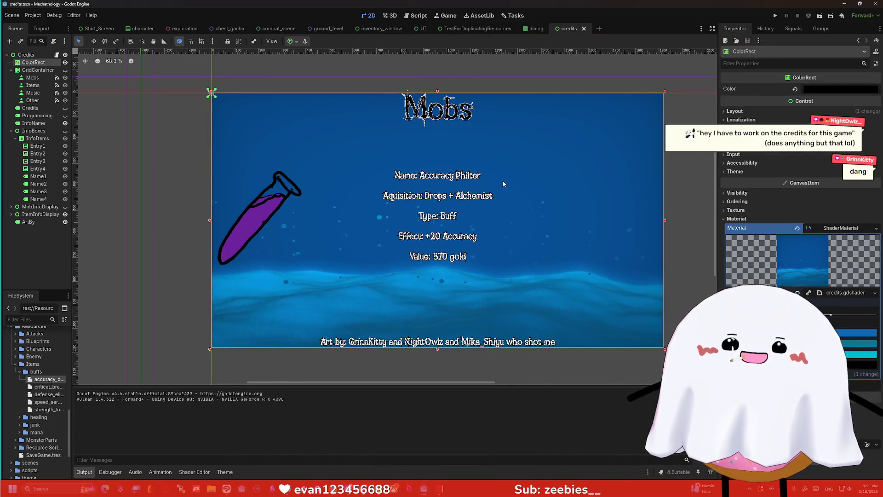
{"action": "key", "text": "alt+Tab"}
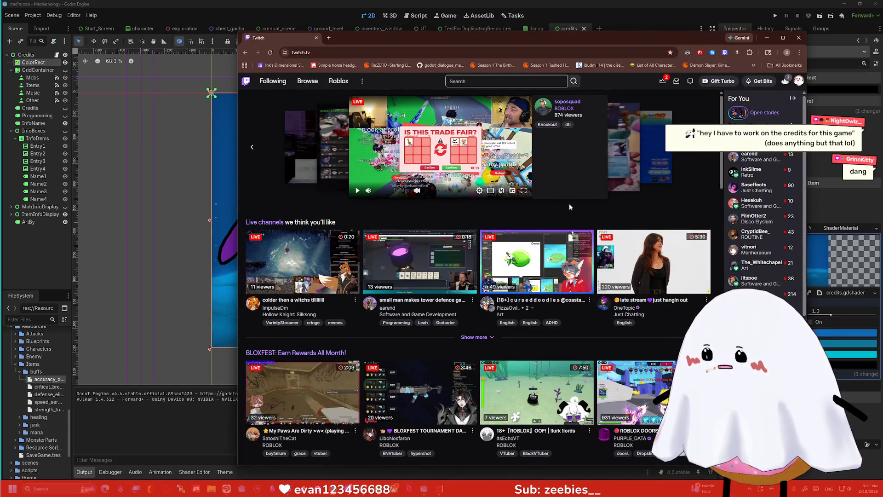
{"action": "left_click", "coordinate": [658, 204]}
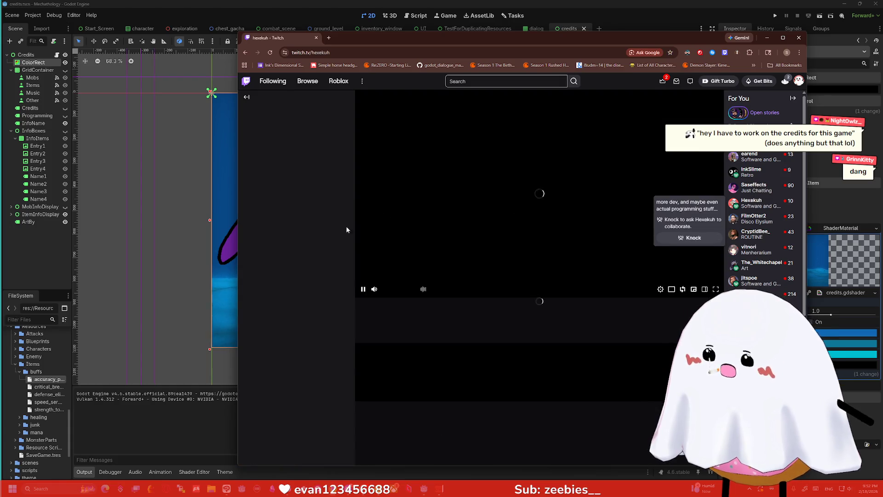
{"action": "left_click", "coordinate": [402, 324]}
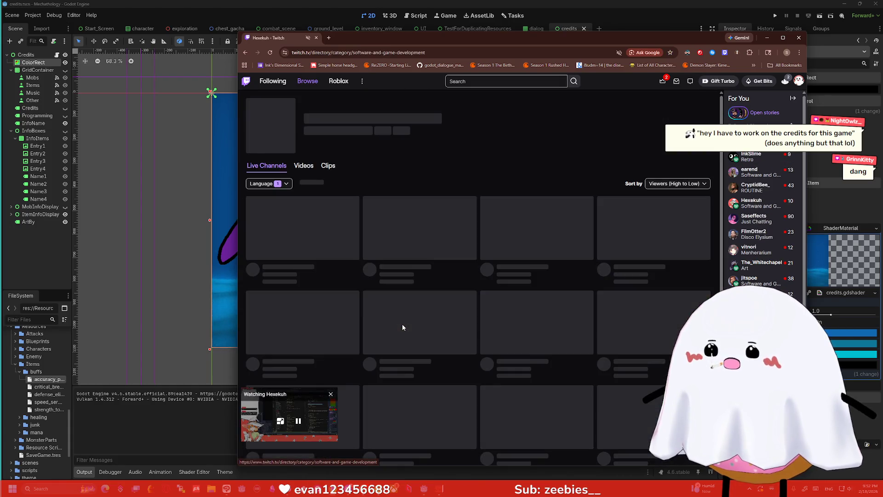
{"action": "left_click", "coordinate": [330, 394]}
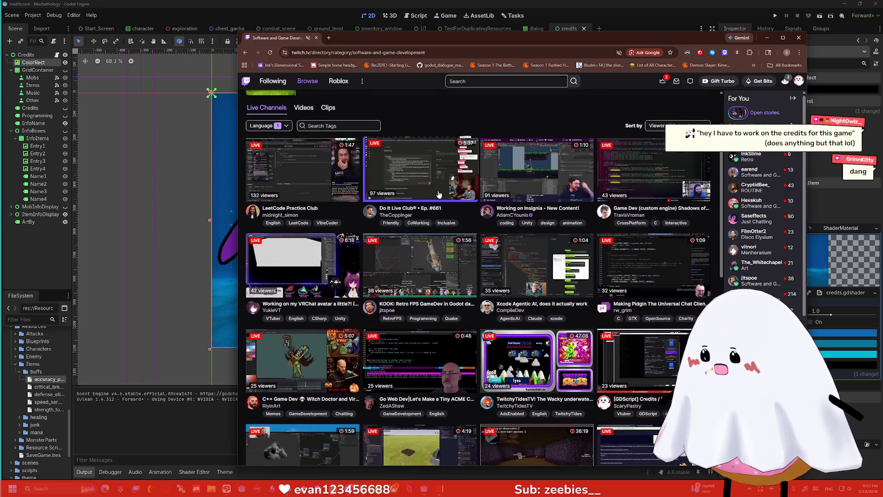
{"action": "scroll", "coordinate": [313, 276], "scroll_direction": "down", "scroll_amount": 2}
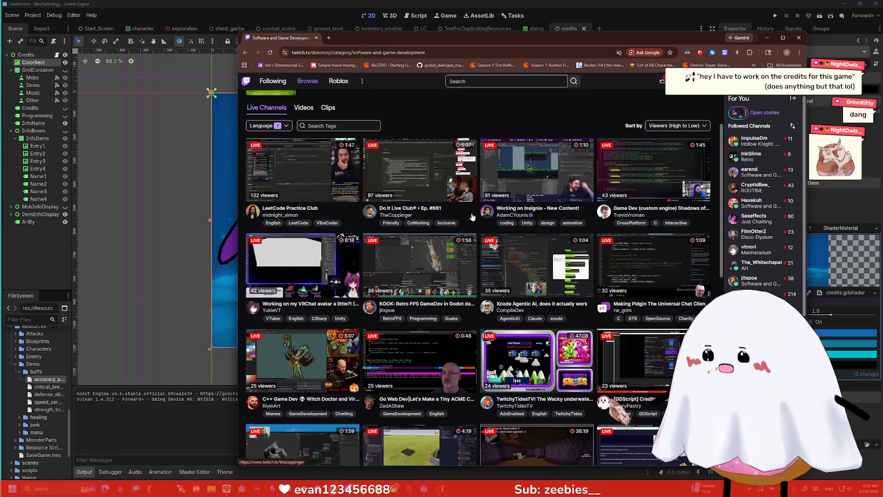
- Filter the category's live channels by the Godot tag
{"action": "left_click", "coordinate": [320, 125]}
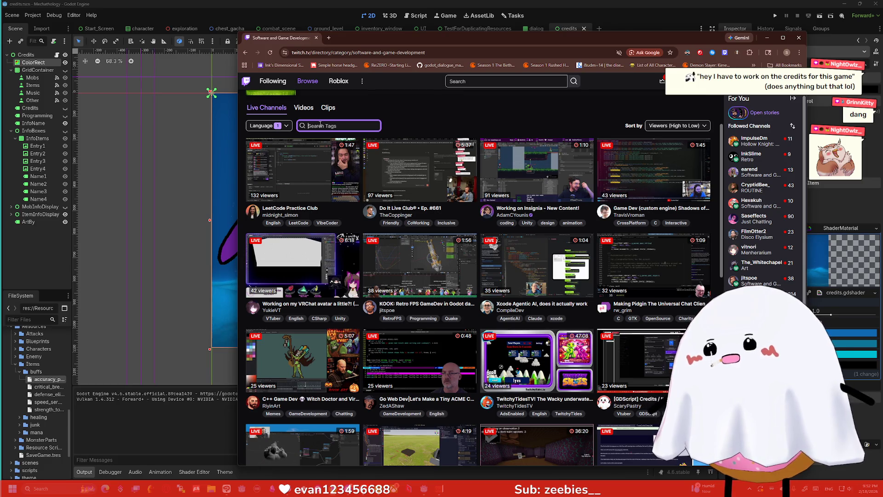
{"action": "type", "text": "godot"}
{"action": "key", "text": "Return"}
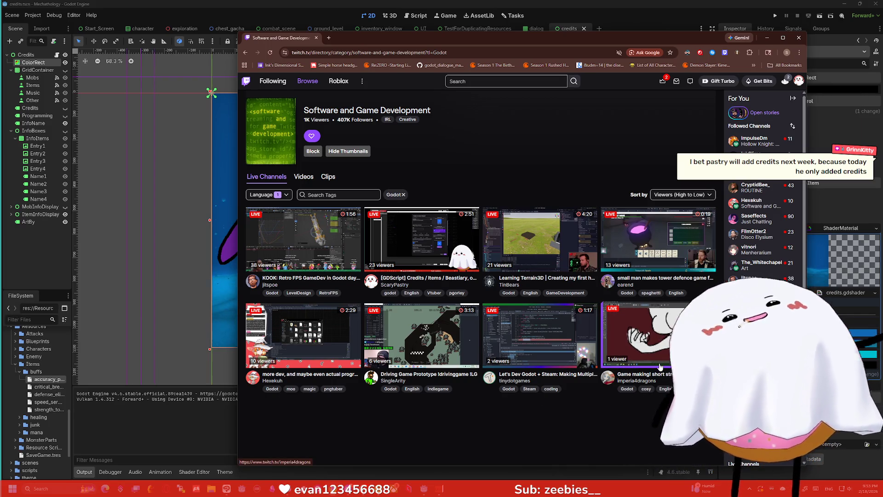
- Open the TinBears stream, unmute the Twitch site, and raise the player volume to 71%
{"action": "left_click", "coordinate": [527, 242]}
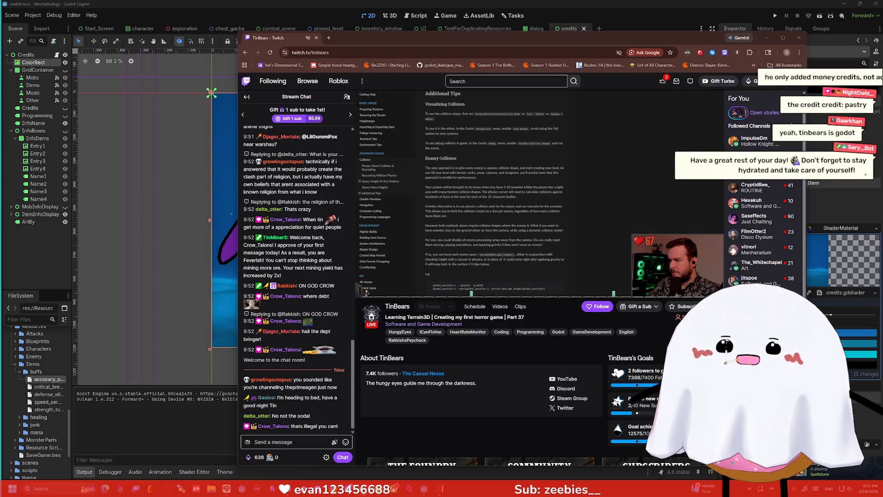
{"action": "right_click", "coordinate": [311, 41]}
{"action": "left_click", "coordinate": [322, 118]}
{"action": "mouse_move", "coordinate": [400, 290]}
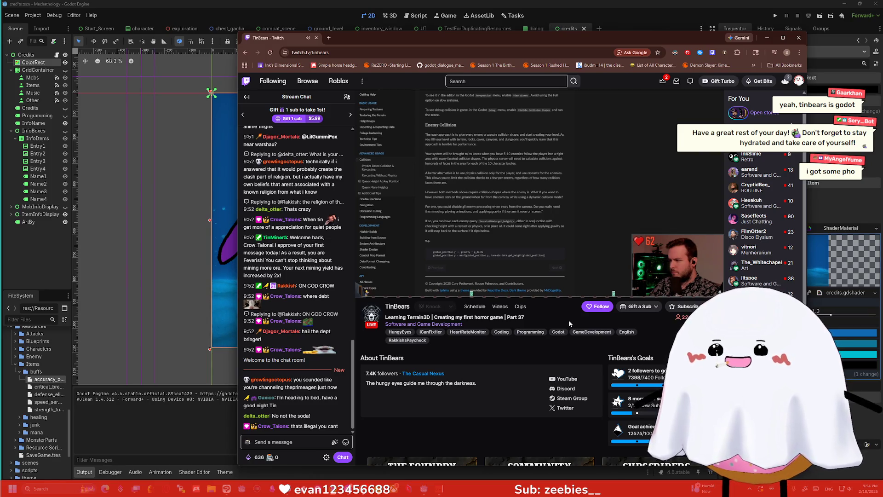
{"action": "mouse_move", "coordinate": [451, 287]}
{"action": "left_click_drag", "start_coordinate": [402, 290], "coordinate": [406, 295]}
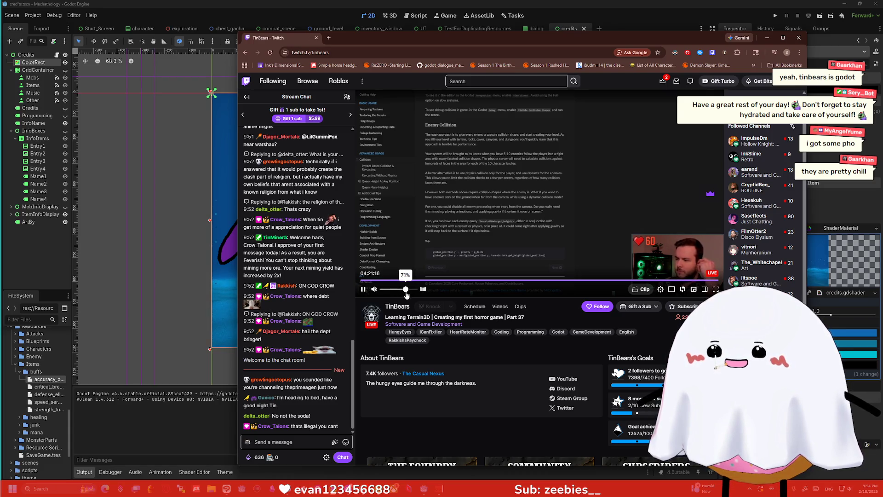